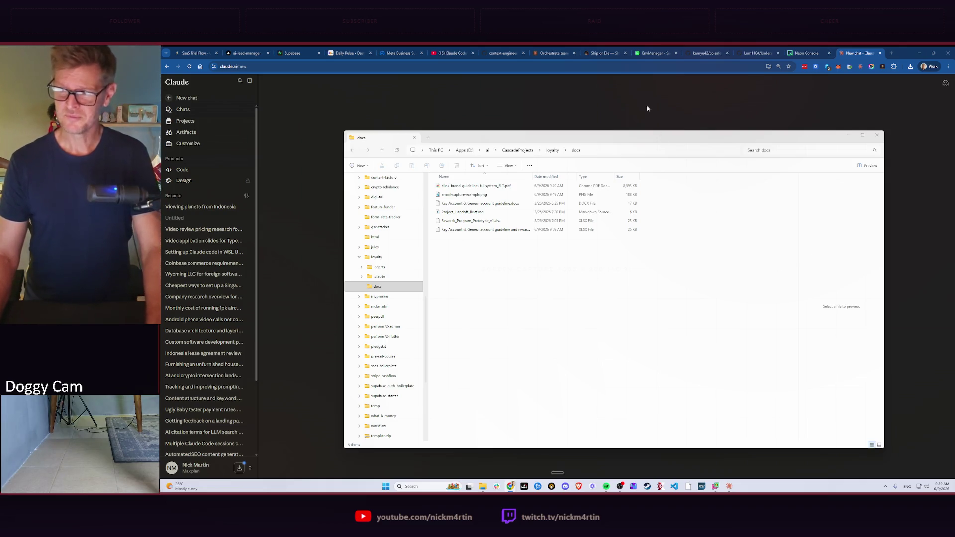
# Switch from File Explorer to the Claude desktop app showing Cowork's Projects page
pyautogui.click(675, 108)
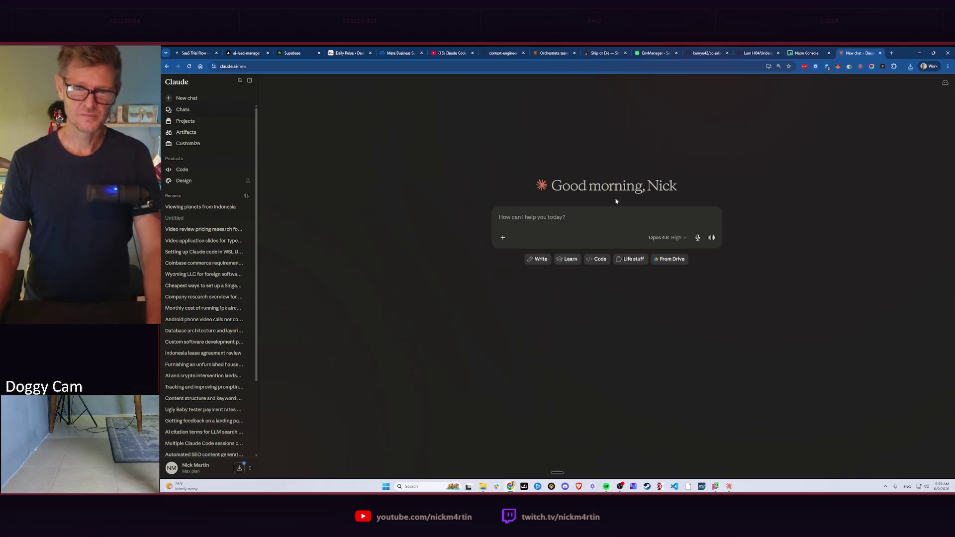
pyautogui.hotkey('alt', 'Tab')
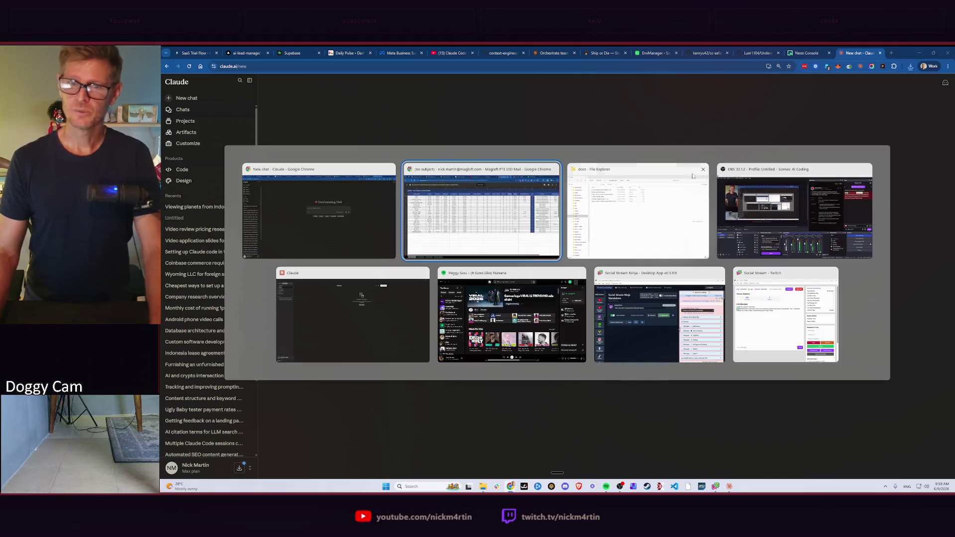
pyautogui.click(335, 328)
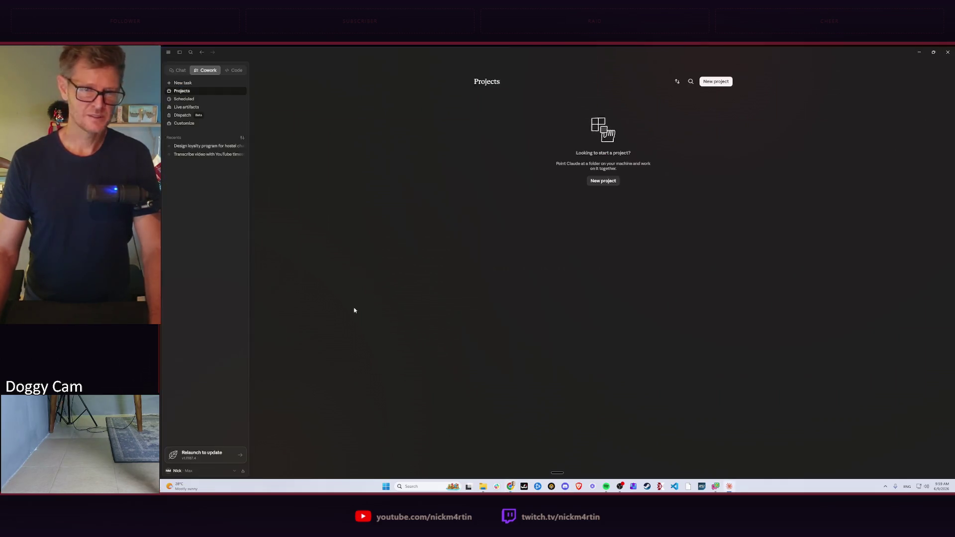
# Start a new from-scratch project named Loyalty Program and move on to its instructions
pyautogui.click(599, 182)
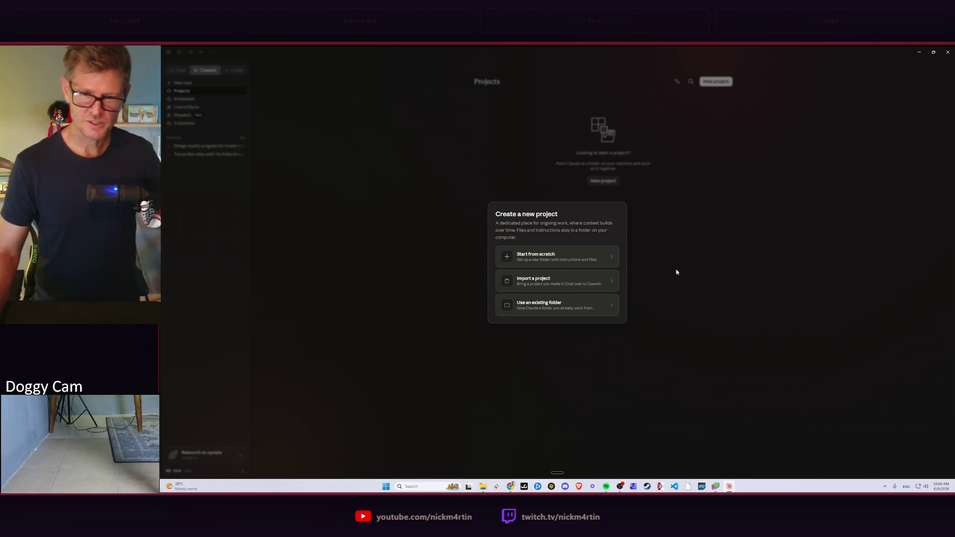
pyautogui.click(564, 254)
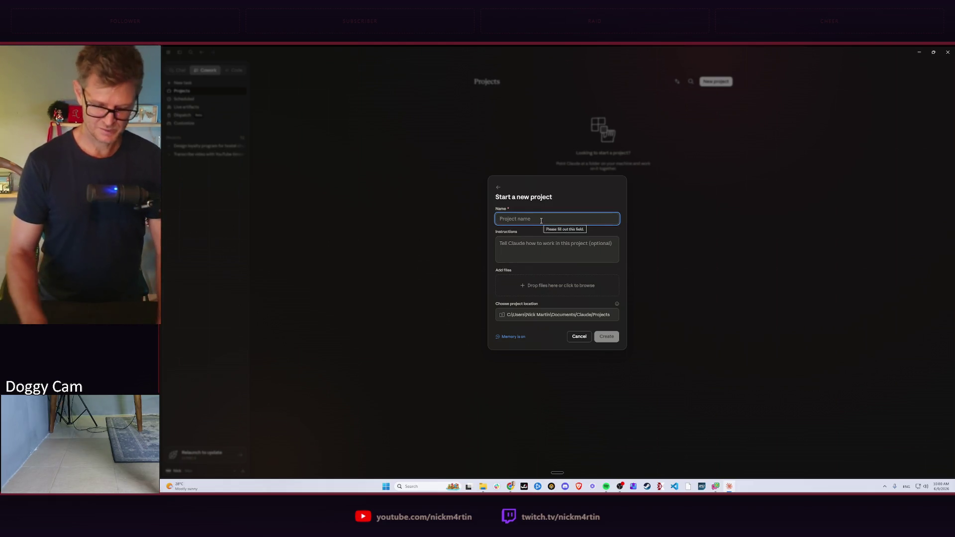
pyautogui.write('Loyalty')
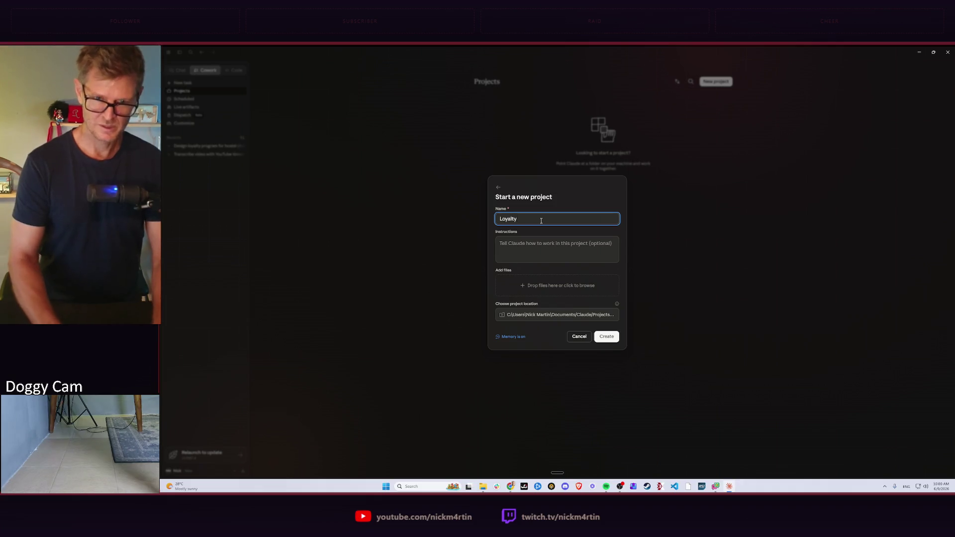
pyautogui.write(' Program')
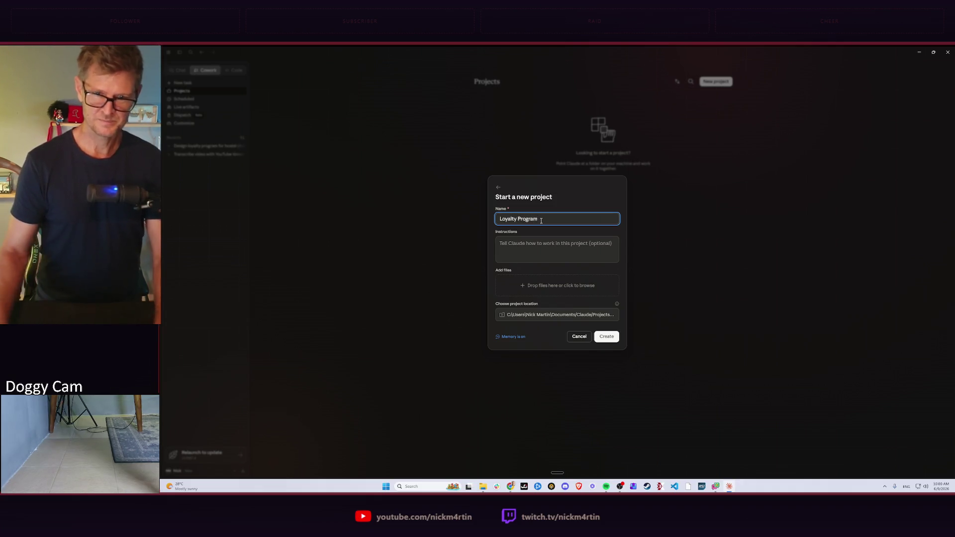
pyautogui.click(525, 243)
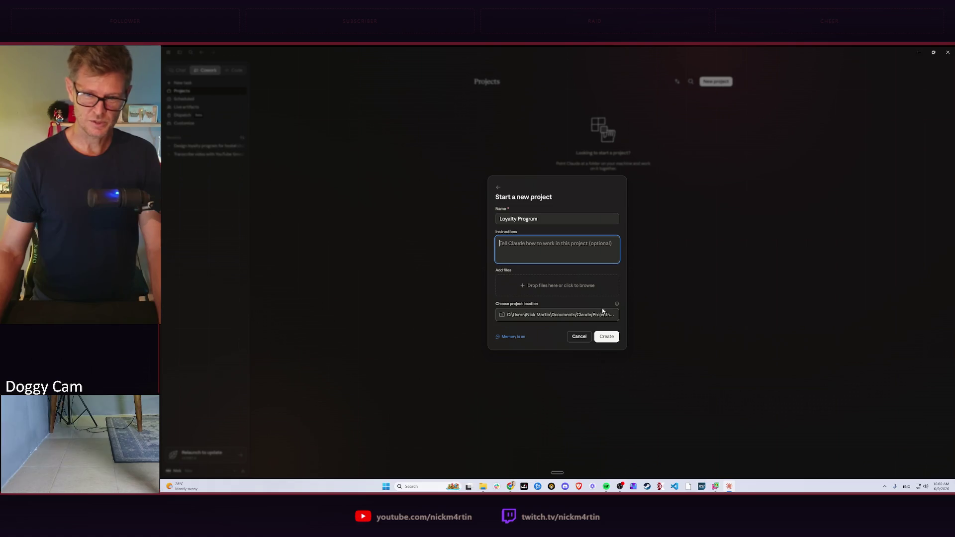
# Check the project location picker, keep the default folder, and begin dictating a question
pyautogui.click(583, 315)
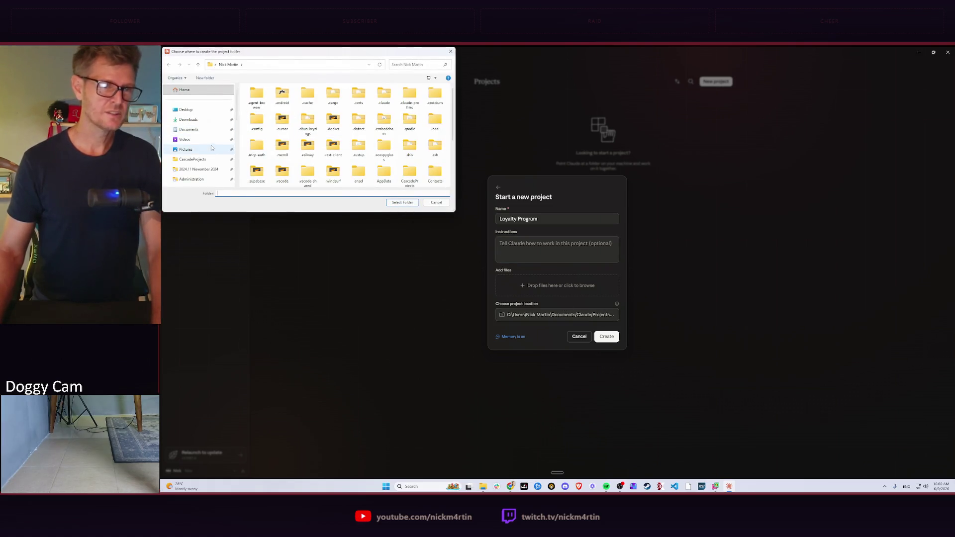
pyautogui.scroll(-1, 196, 131)
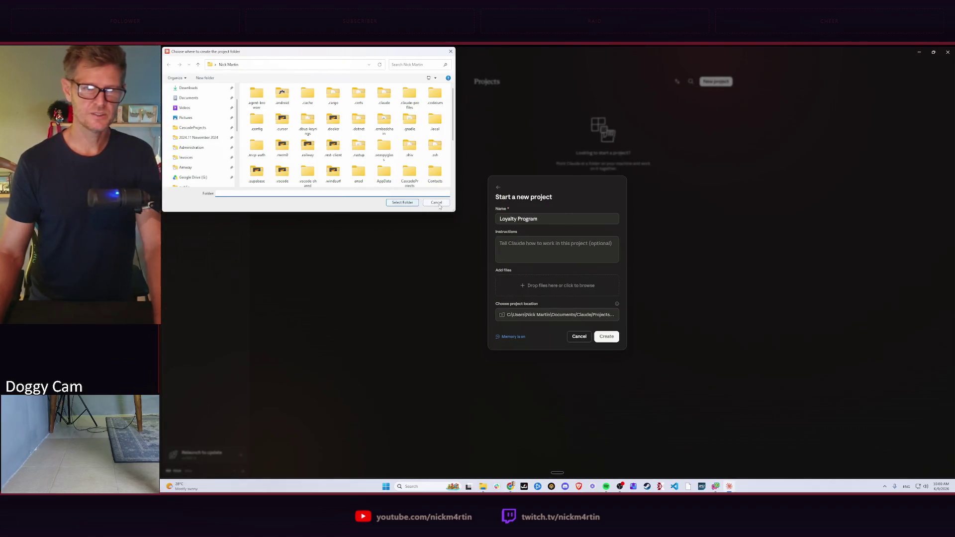
pyautogui.click(438, 203)
pyautogui.press('ctrl+super')
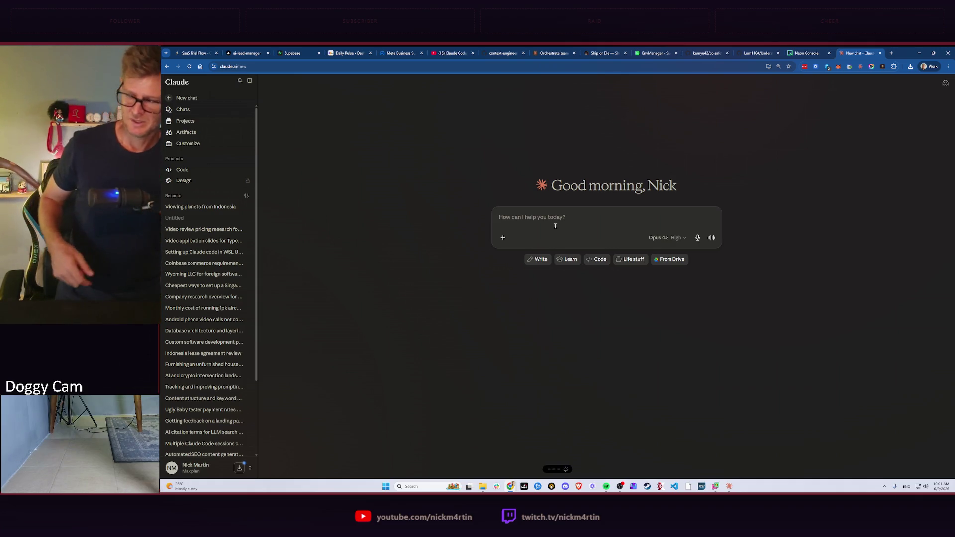
# Send the dictated question on whether Cowork can share an existing Claude Code folder and read the answer
pyautogui.press('Return')
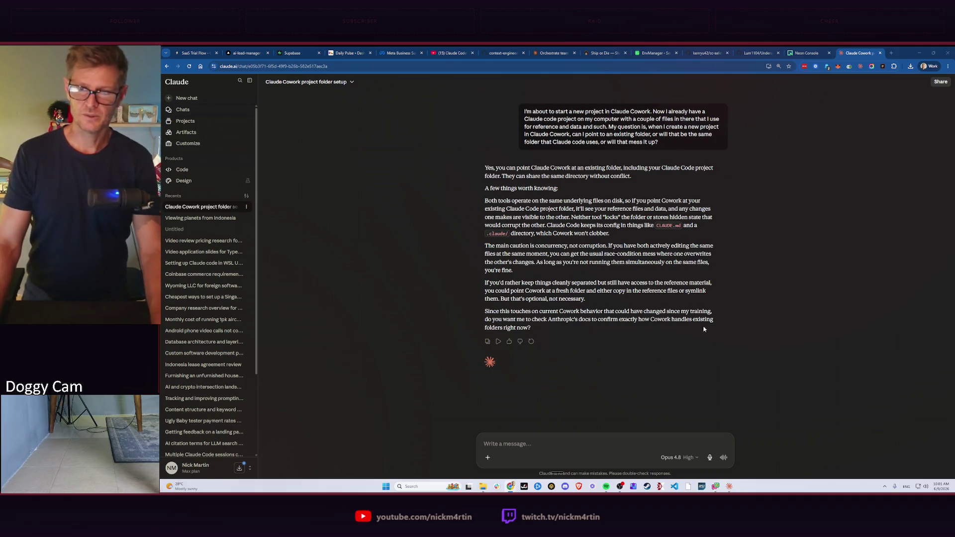
pyautogui.hotkey('alt', 'Tab')
pyautogui.press('Escape')
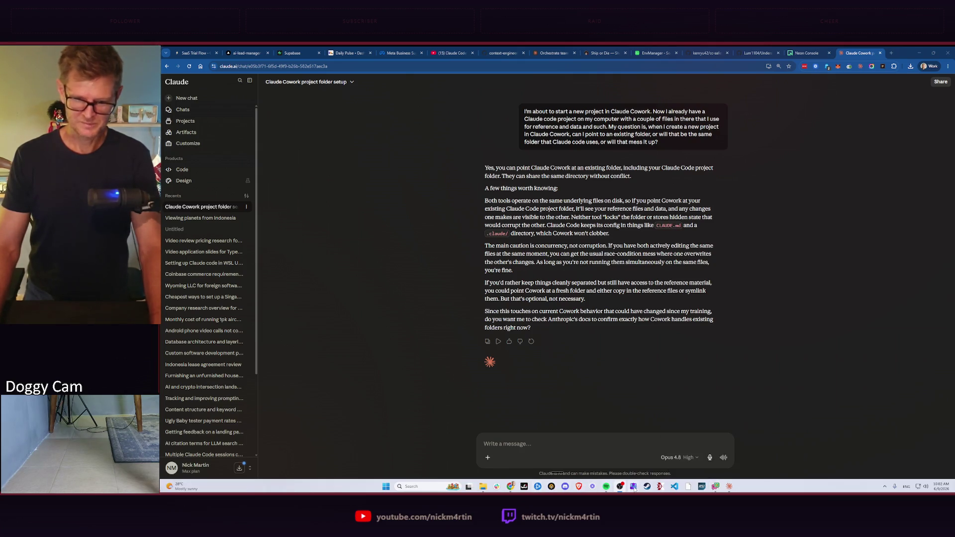
pyautogui.click(885, 487)
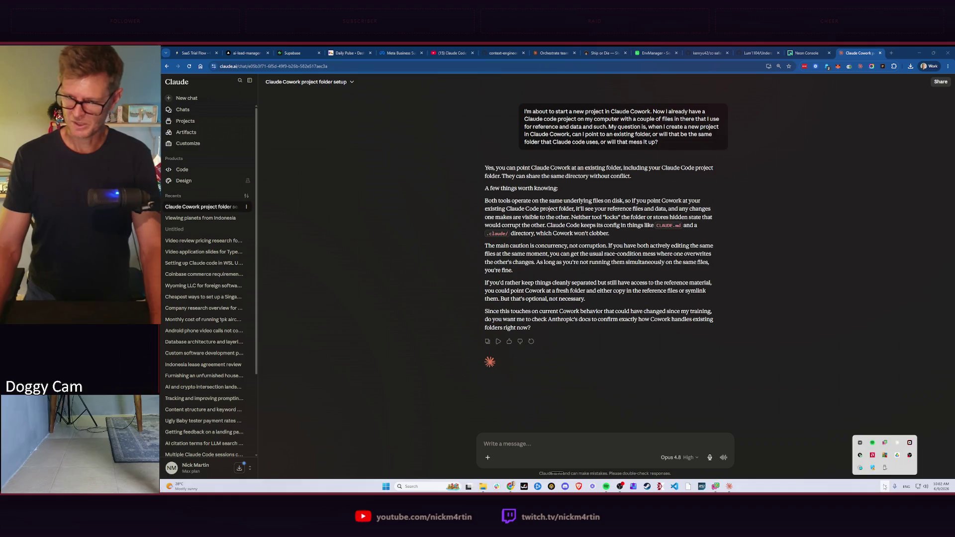
pyautogui.click(884, 486)
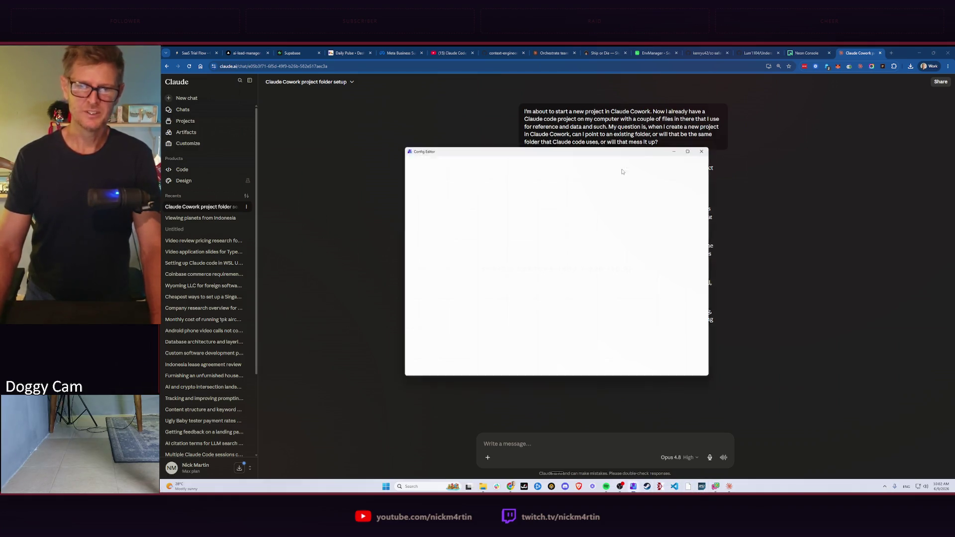
pyautogui.click(440, 164)
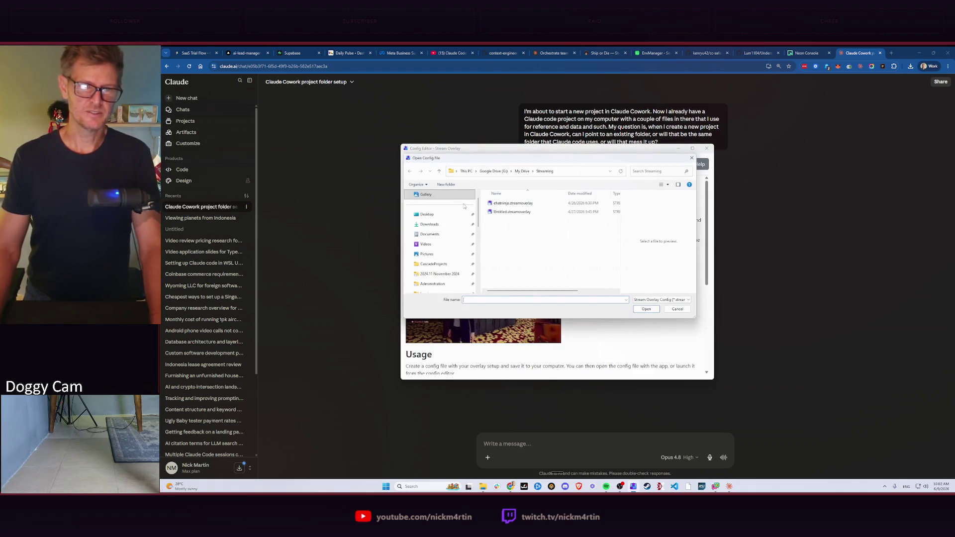
pyautogui.doubleClick(509, 217)
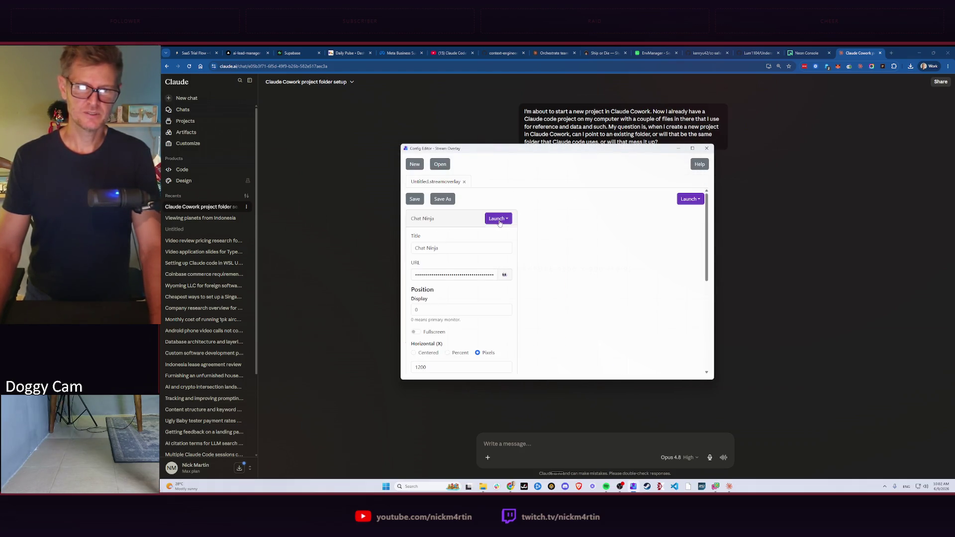
pyautogui.click(500, 244)
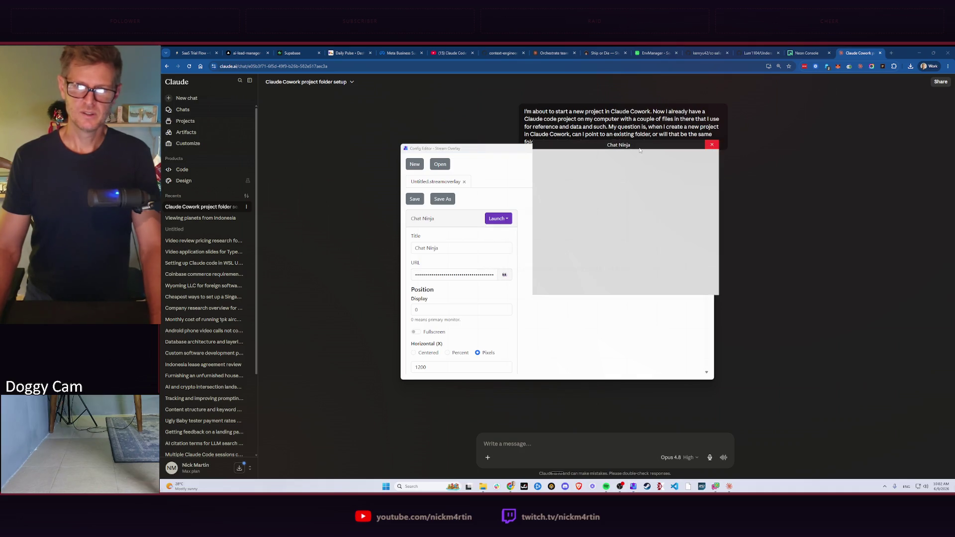
pyautogui.moveTo(639, 149)
pyautogui.mouseDown()
pyautogui.moveTo(725, 114)
pyautogui.moveTo(842, 105)
pyautogui.mouseUp()
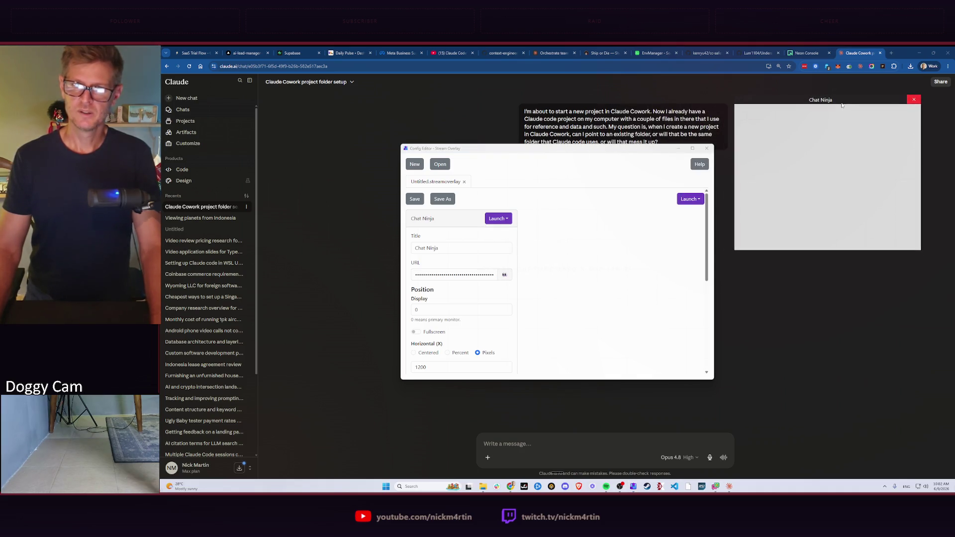
pyautogui.click(707, 148)
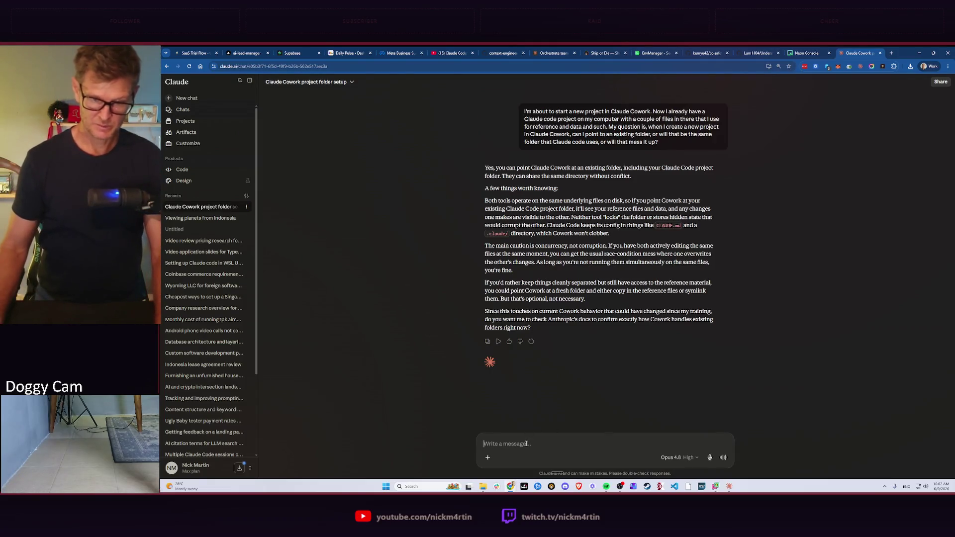
pyautogui.write('yes')
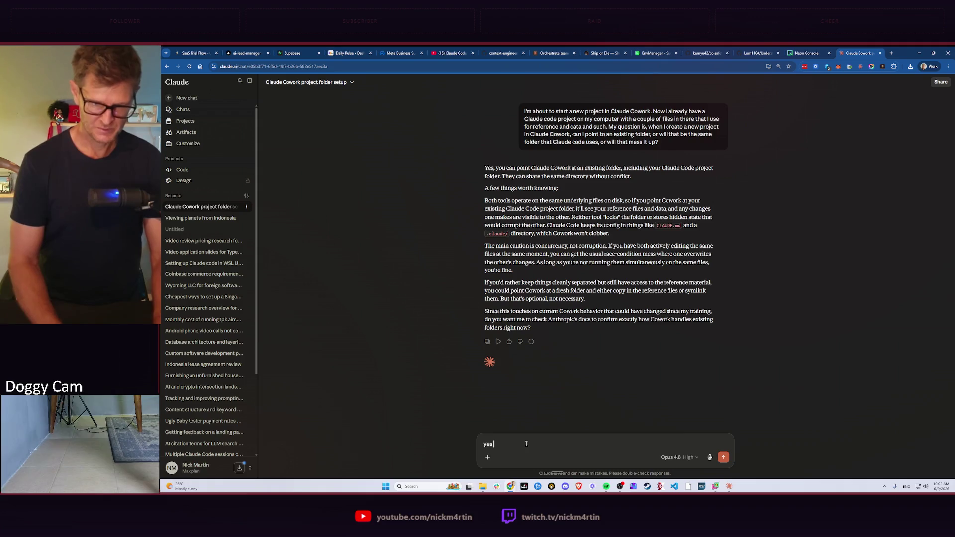
pyautogui.write(' double check')
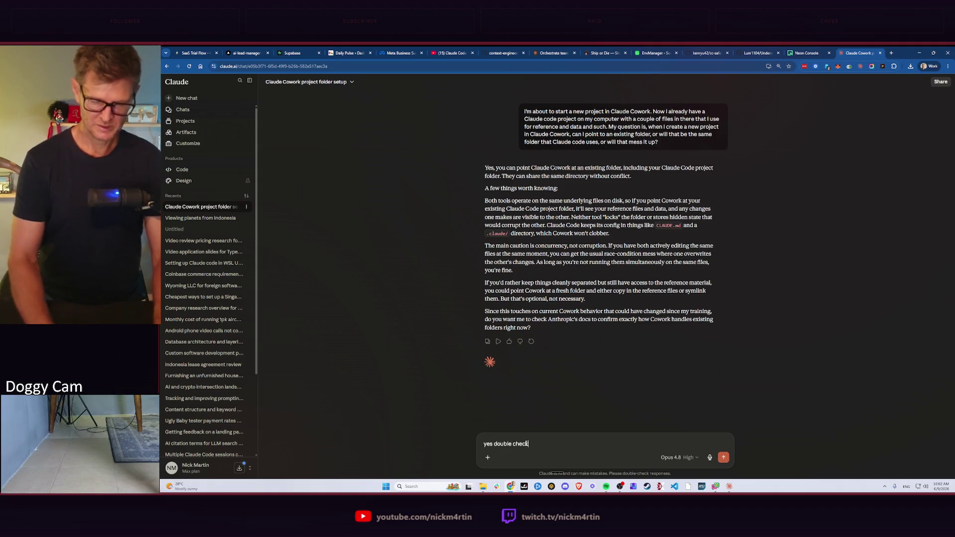
# Send the 'yes double check' follow-up and return to the desktop app's new-project form
pyautogui.press('Return')
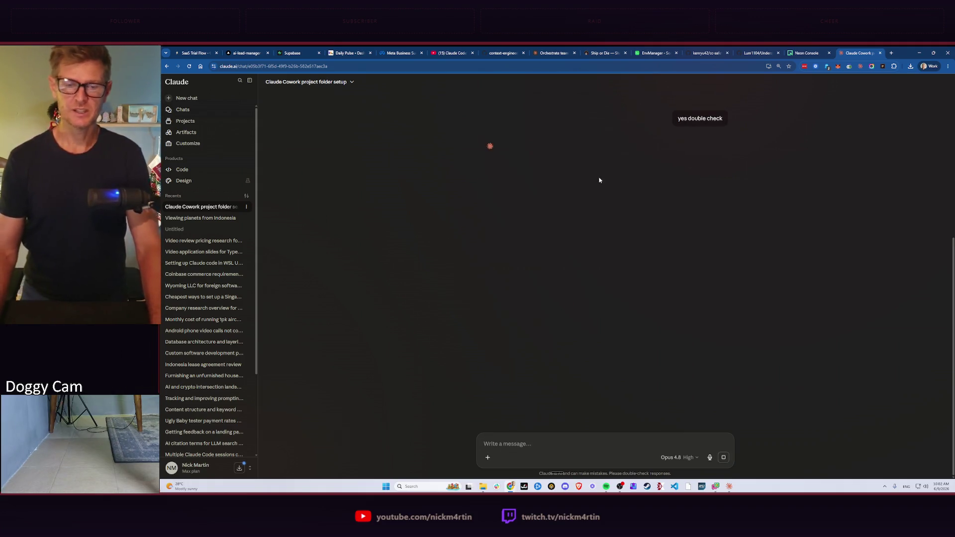
pyautogui.hotkey('alt', 'Tab')
pyautogui.hotkey('alt', 'Tab')
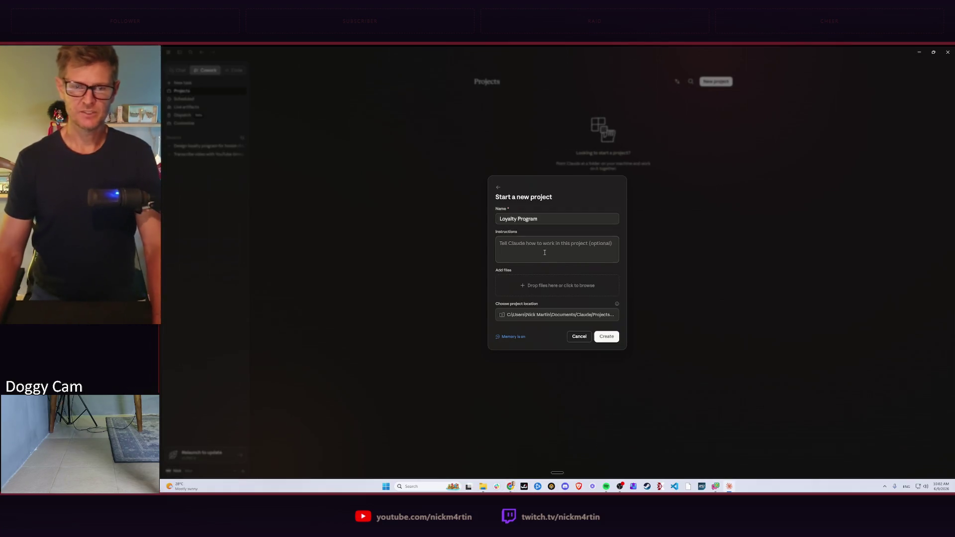
# Set the project location to D:\ai\CascadeProjects\loyalty and start creating the project
pyautogui.click(592, 316)
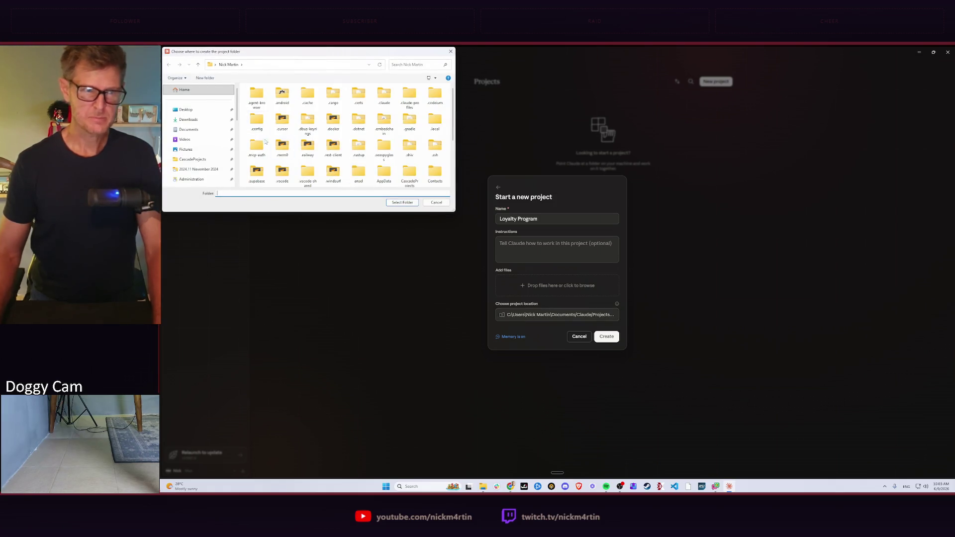
pyautogui.click(195, 159)
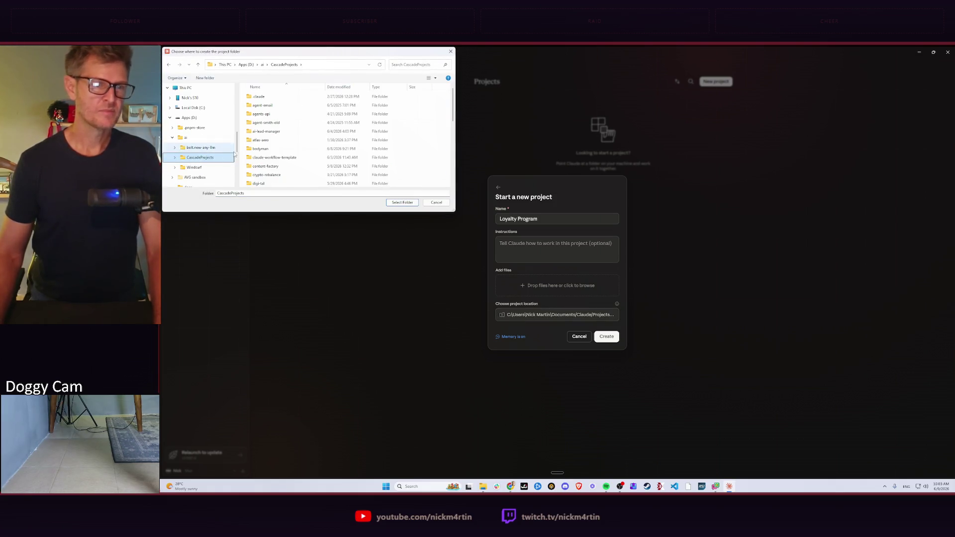
pyautogui.scroll(-1, 277, 149)
pyautogui.scroll(-1, 277, 149)
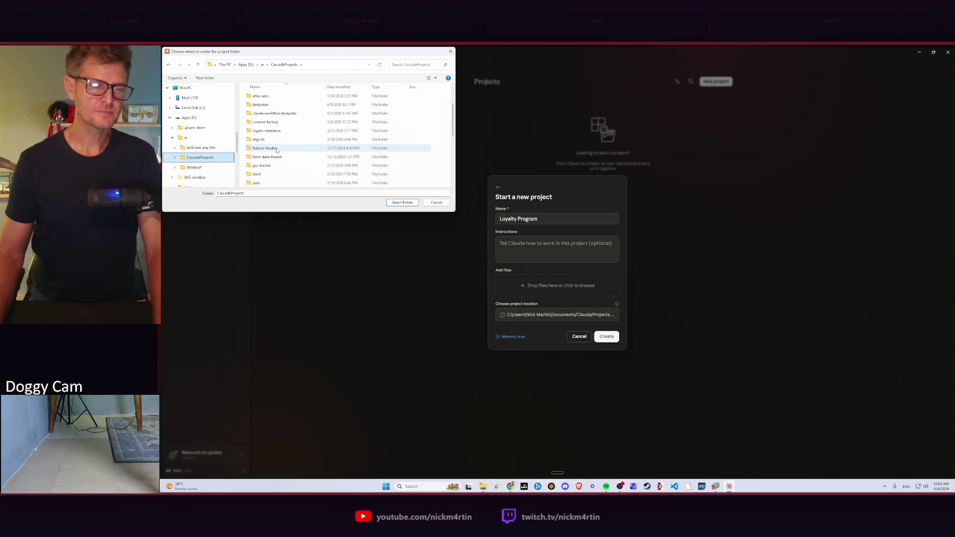
pyautogui.scroll(-1, 277, 149)
pyautogui.click(314, 166)
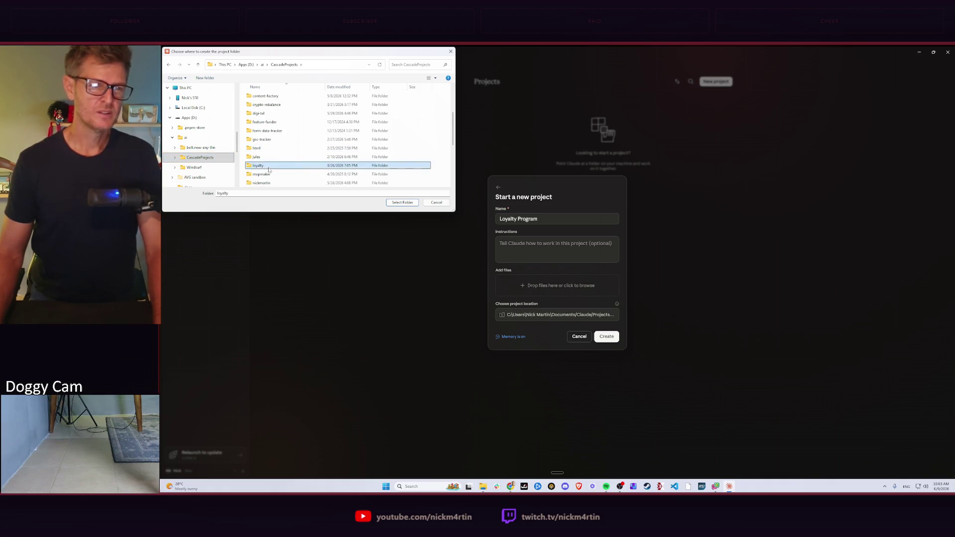
pyautogui.click(404, 204)
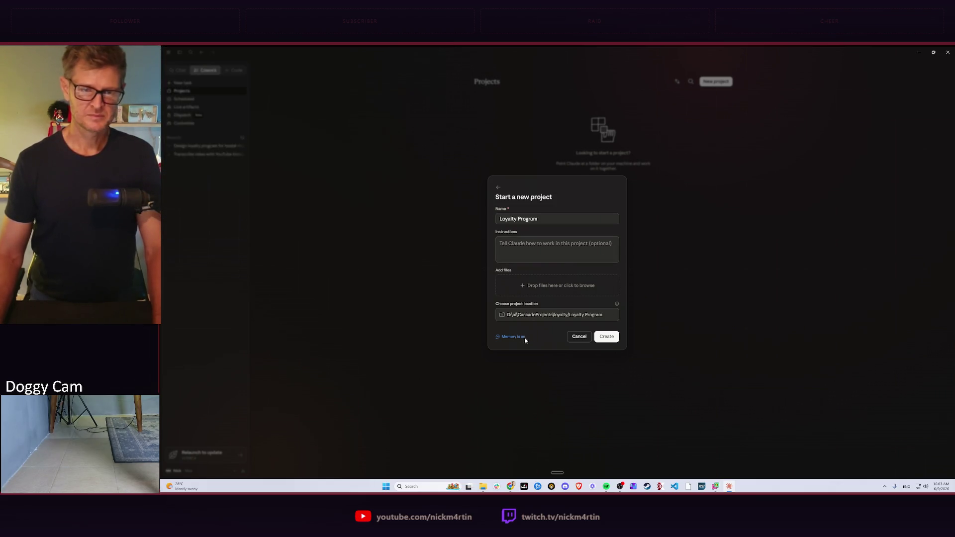
pyautogui.click(606, 337)
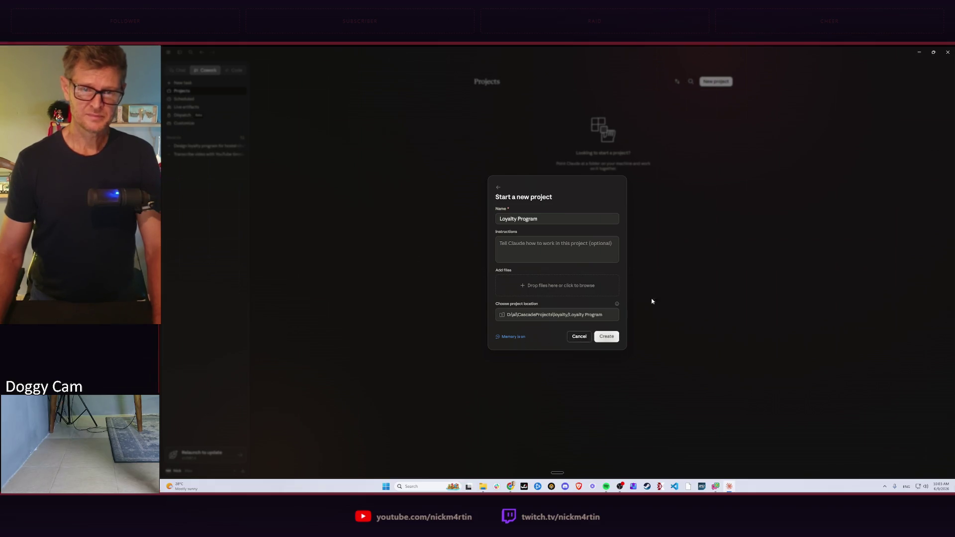
# Read the browser reply confirming Cowork can use an existing folder, then return to project setup
pyautogui.hotkey('alt', 'Tab')
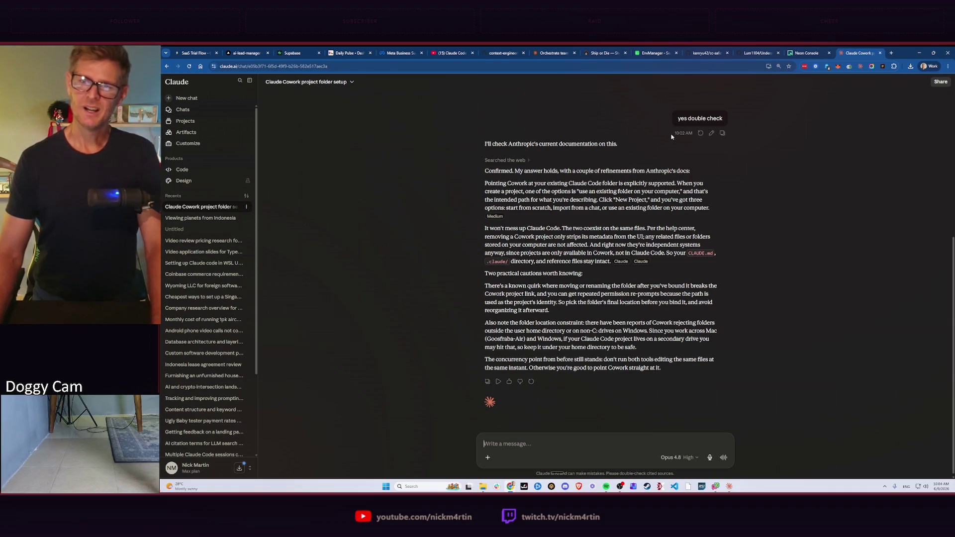
pyautogui.hotkey('alt', 'Tab')
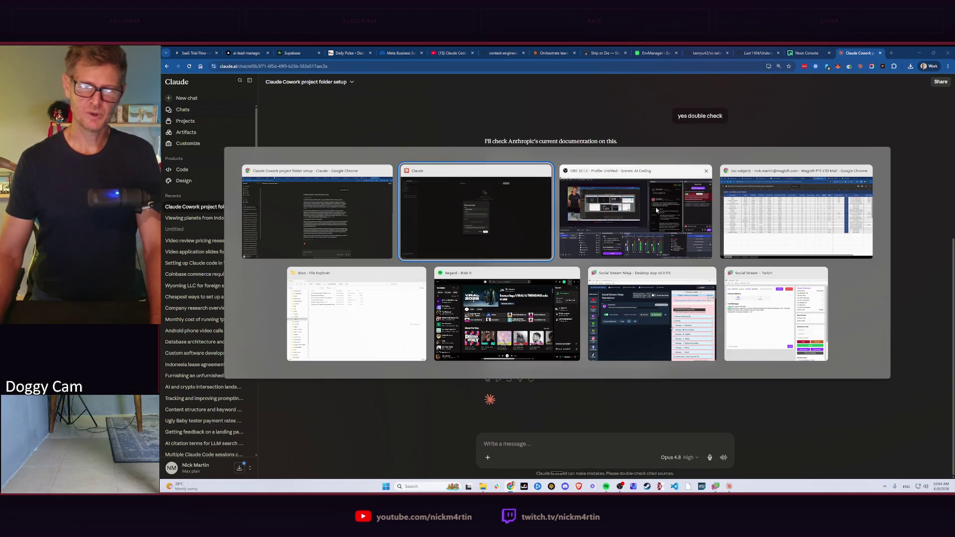
pyautogui.click(534, 230)
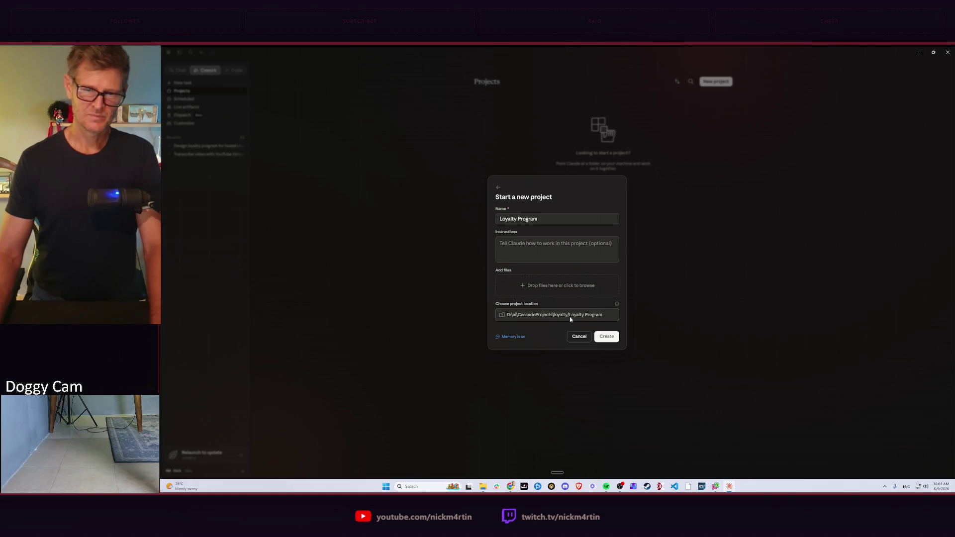
# Create a new cowork folder under D:\ai and set it as the Loyalty Program project location
pyautogui.click(501, 315)
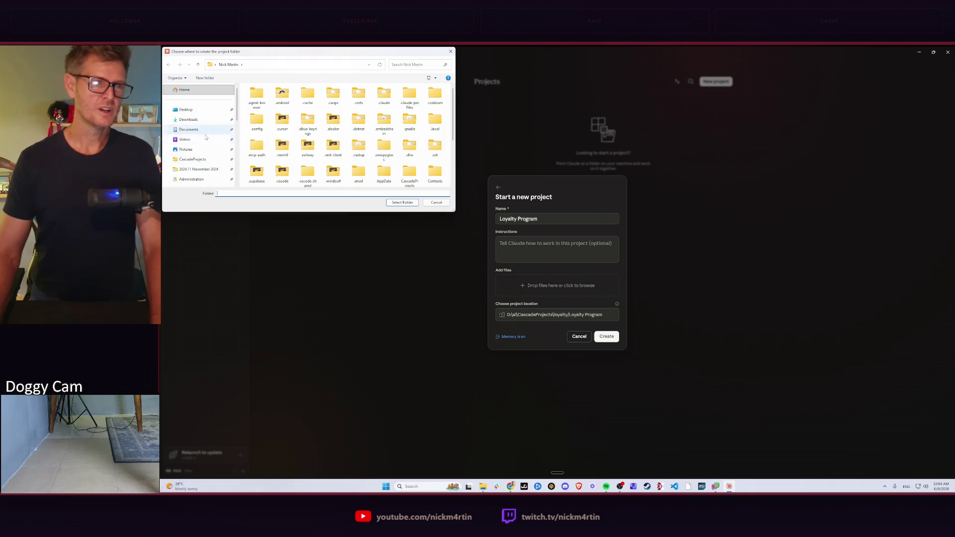
pyautogui.click(192, 160)
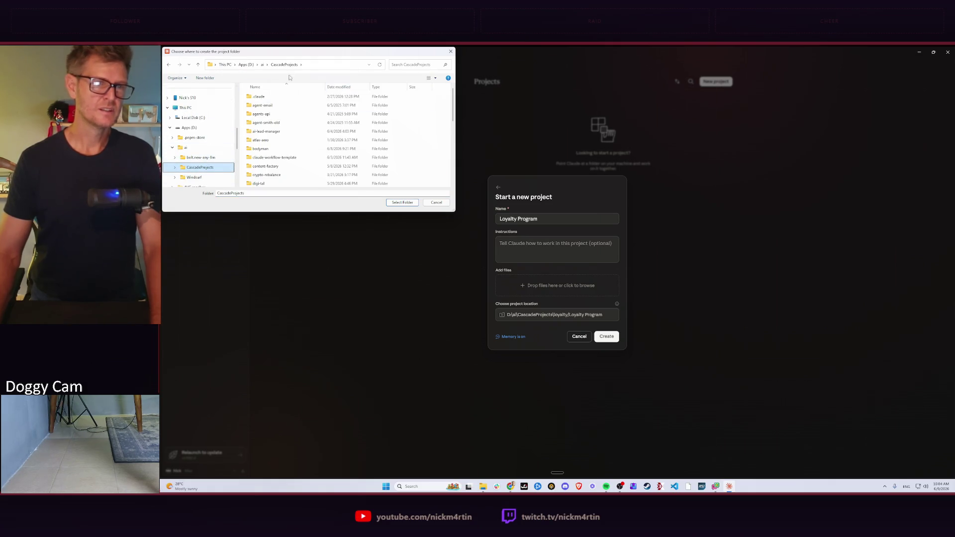
pyautogui.click(263, 64)
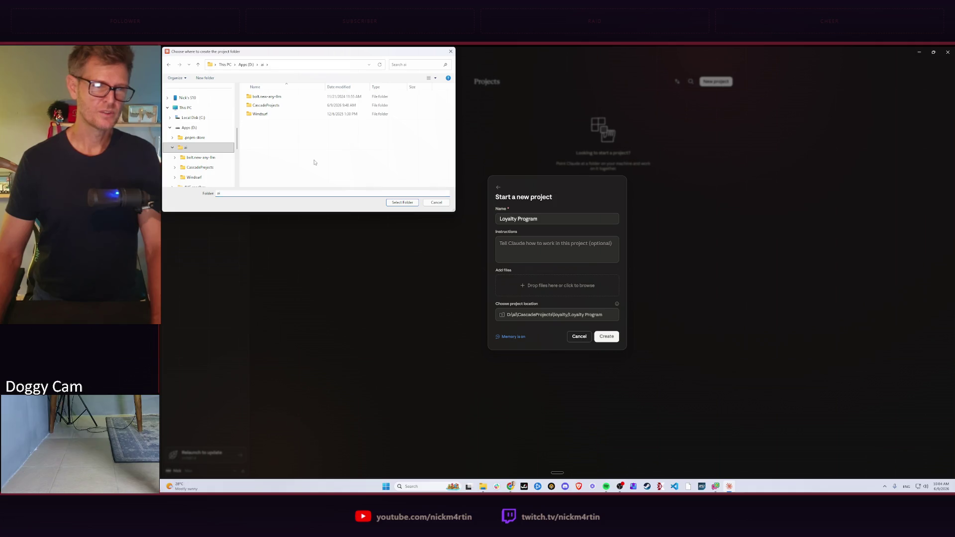
pyautogui.hotkey('ctrl', 'shift', 'n')
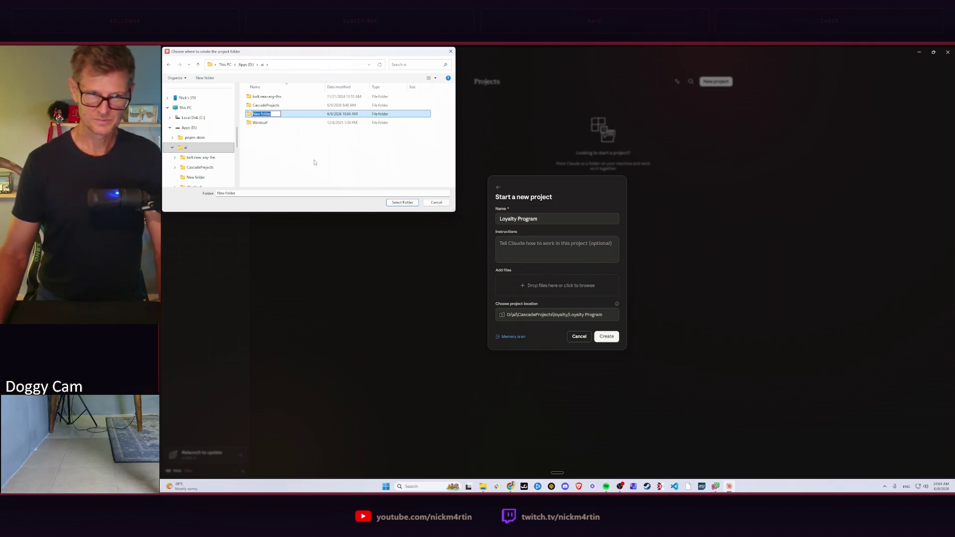
pyautogui.write('convent')
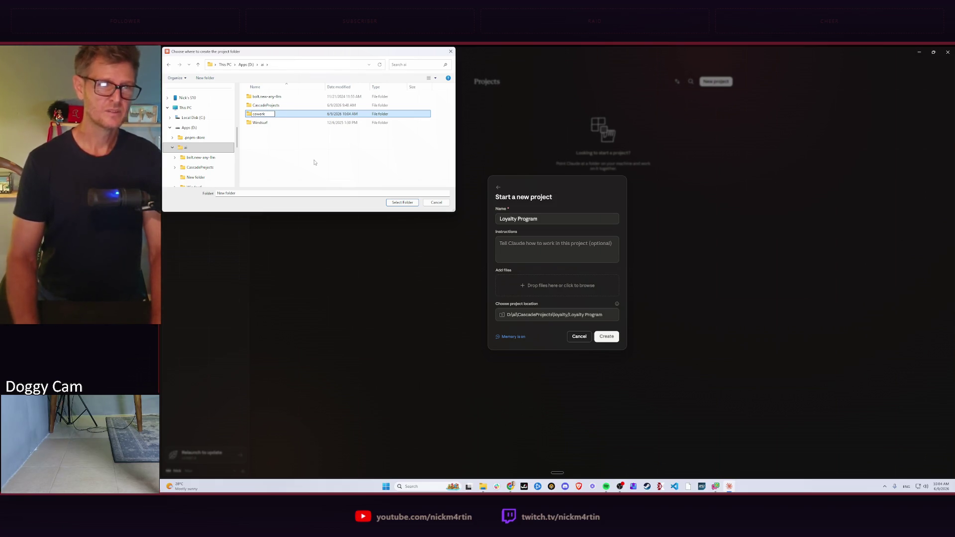
pyautogui.press('Return')
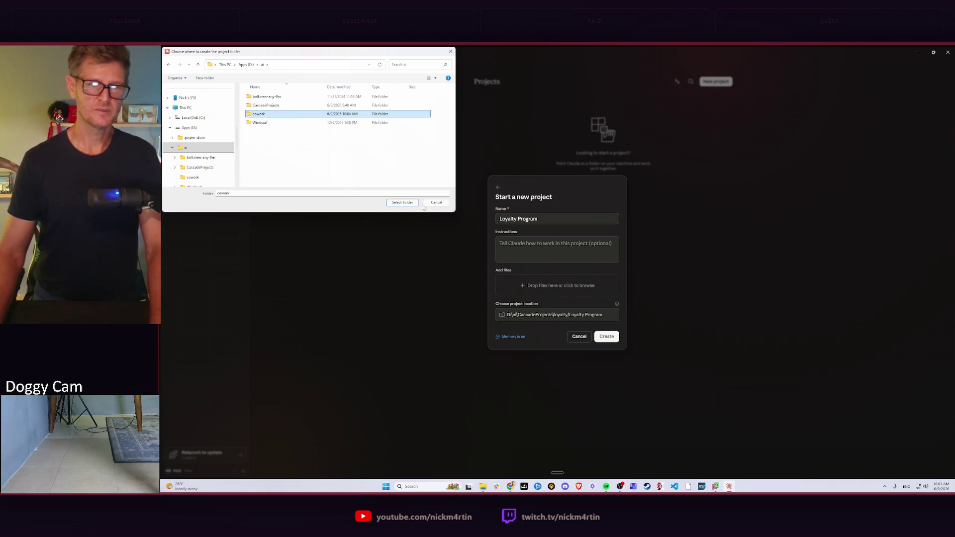
pyautogui.click(402, 203)
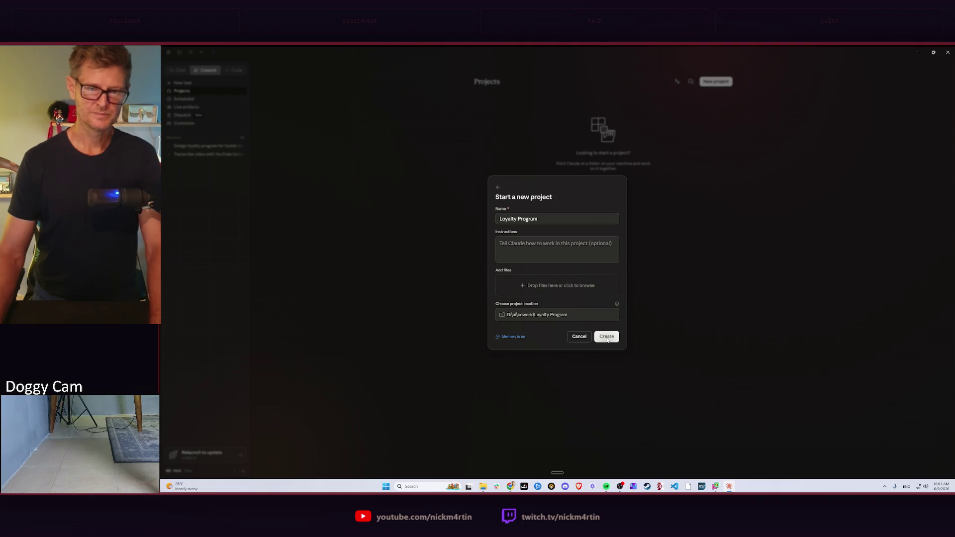
# Drag the loyalty project's docs folder into the project files and create the Loyalty Program project
pyautogui.click(539, 284)
pyautogui.click(194, 158)
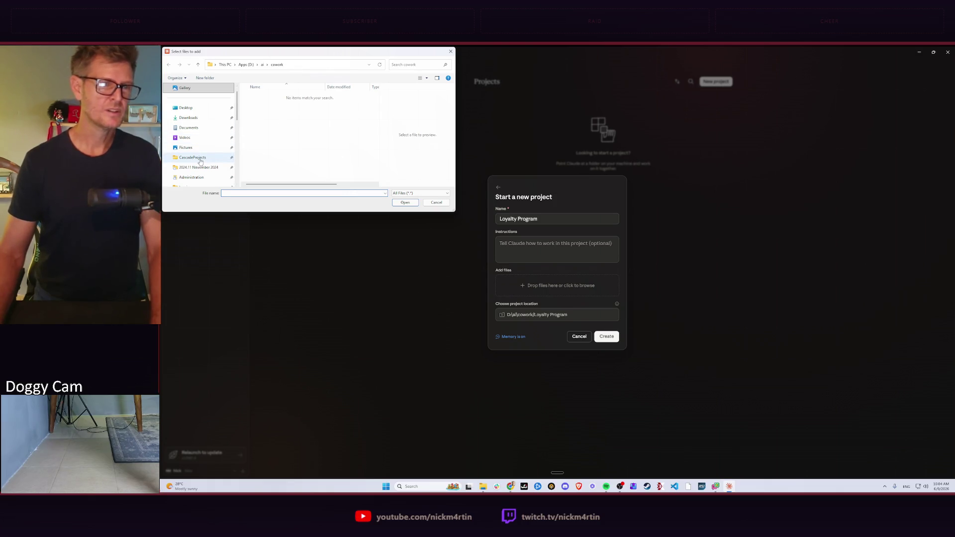
pyautogui.scroll(-1, 283, 147)
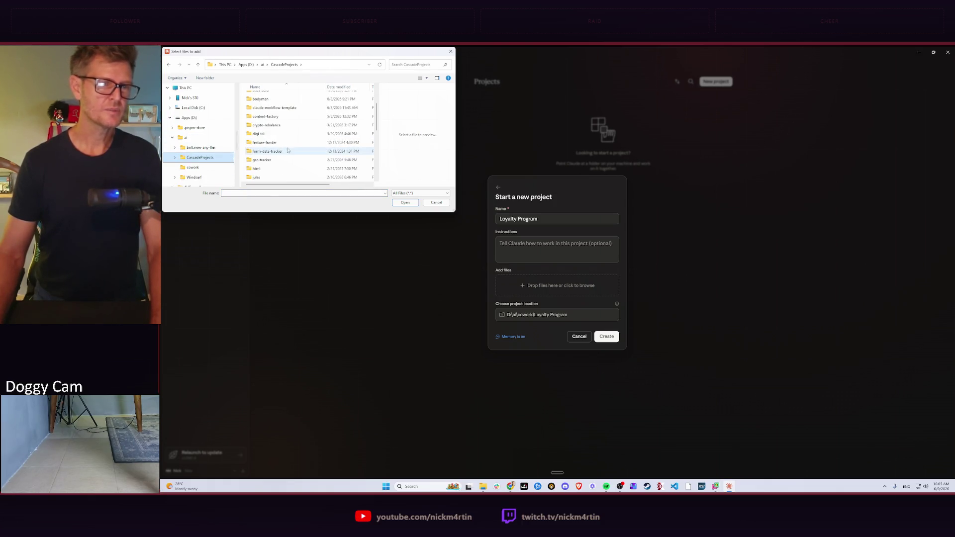
pyautogui.scroll(-1, 280, 142)
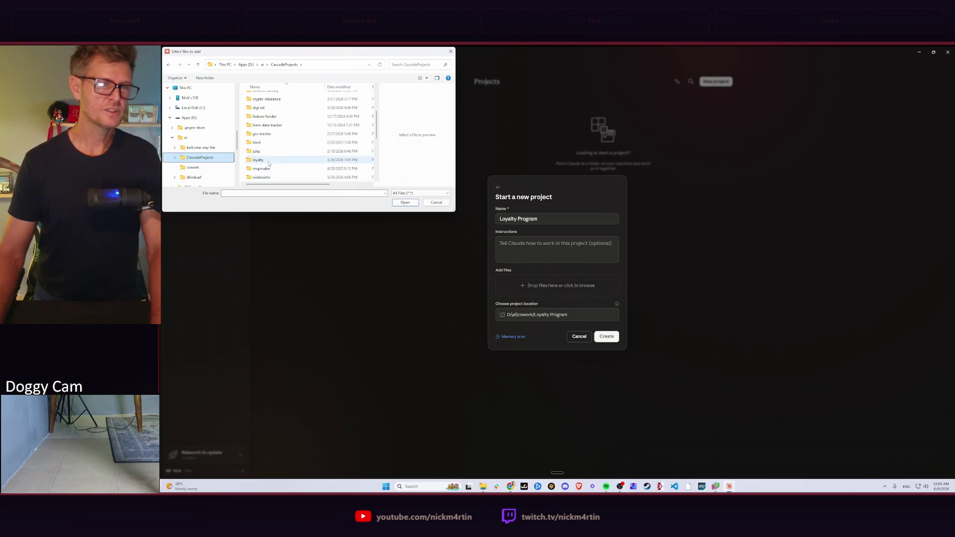
pyautogui.doubleClick(276, 160)
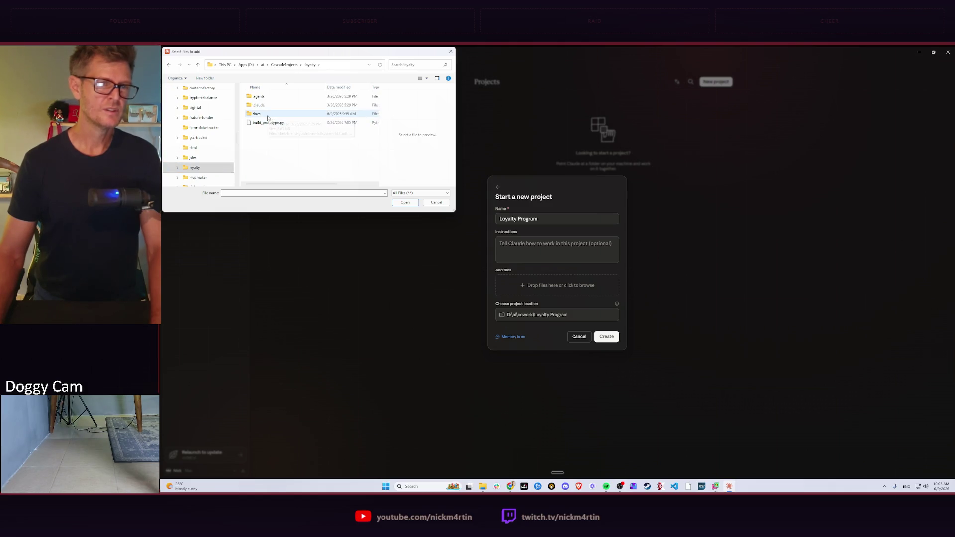
pyautogui.moveTo(256, 114); pyautogui.dragTo(562, 299)
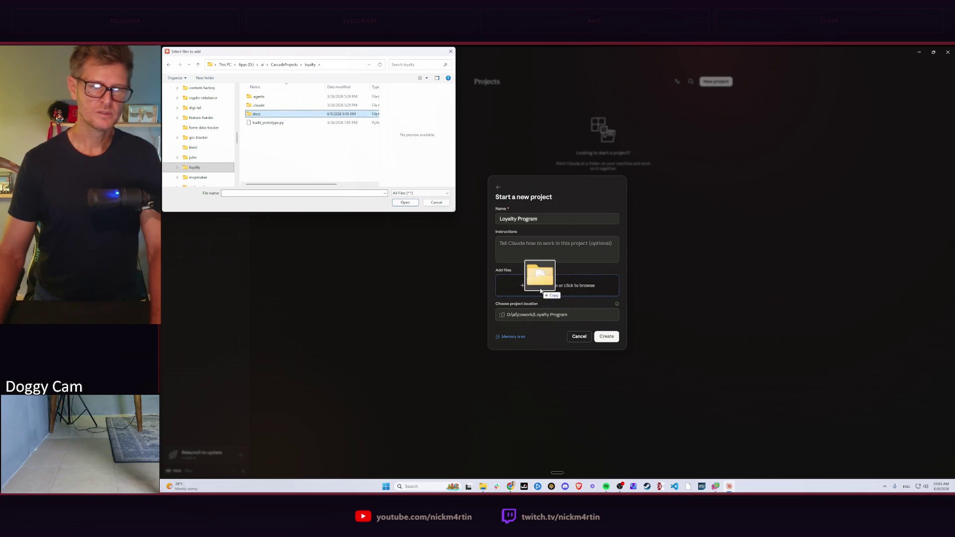
pyautogui.moveTo(561, 299); pyautogui.dragTo(539, 288)
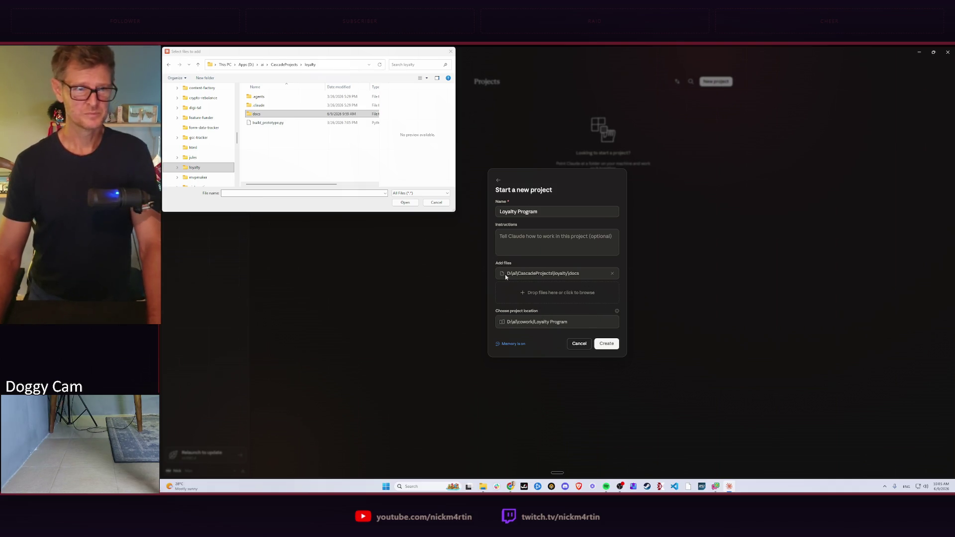
pyautogui.click(438, 204)
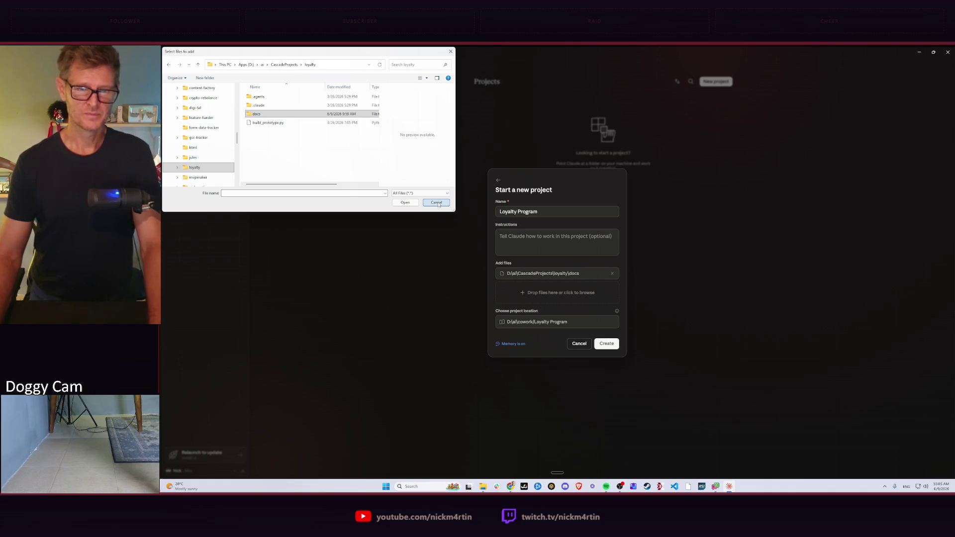
pyautogui.click(607, 343)
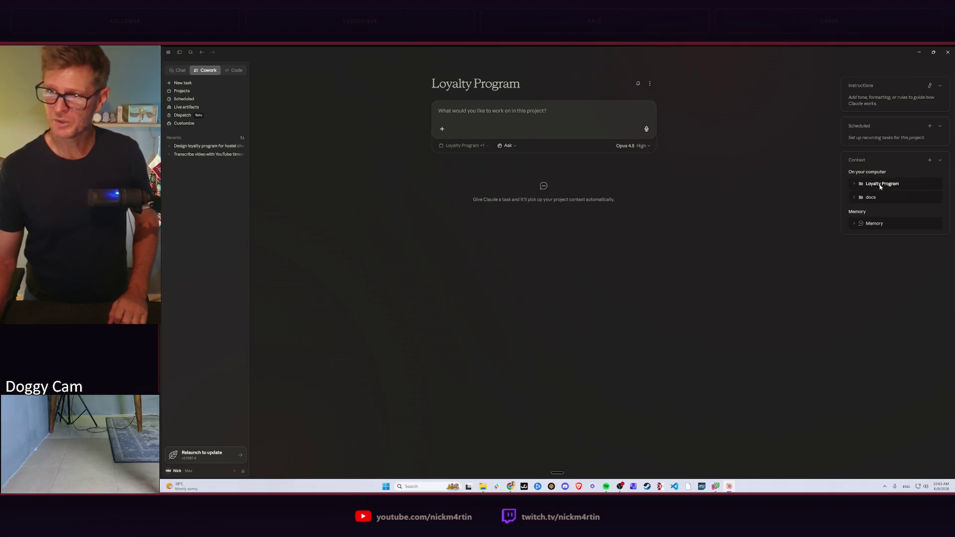
# Peek at the docs file list and project memory in the Context panel, then start a new request
pyautogui.click(870, 198)
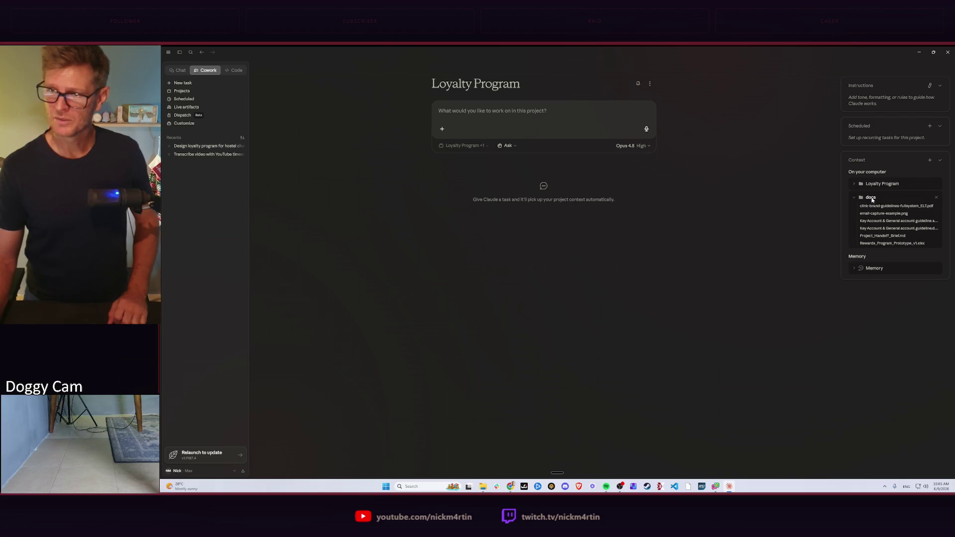
pyautogui.click(871, 198)
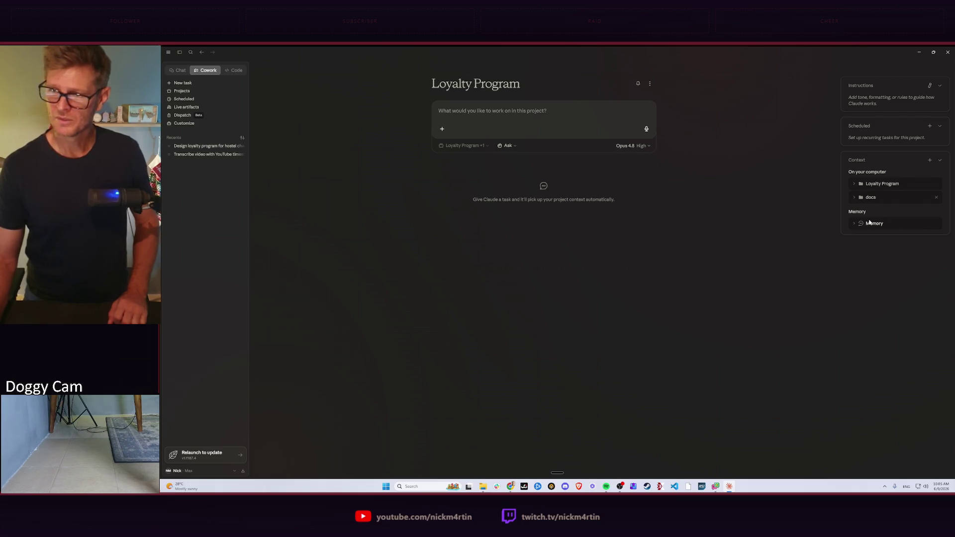
pyautogui.click(864, 225)
pyautogui.click(865, 224)
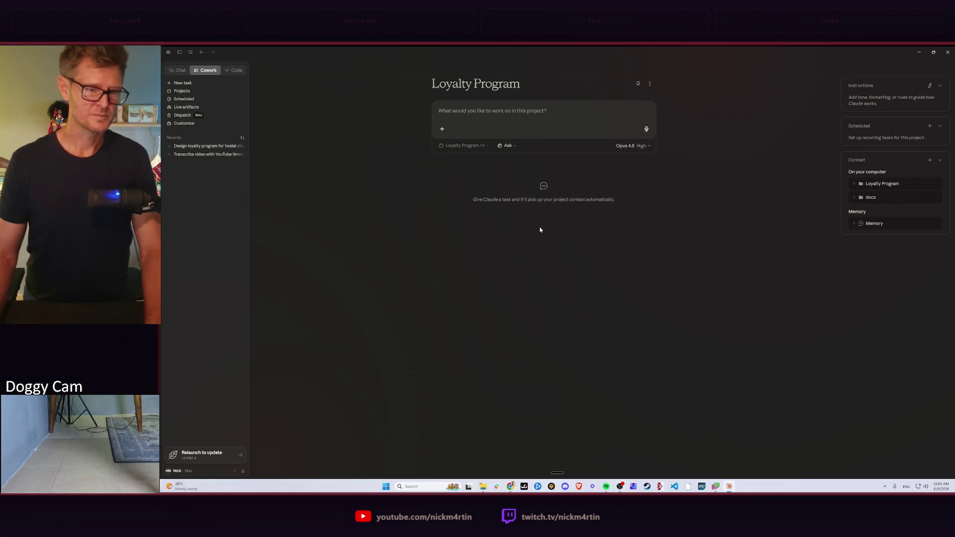
pyautogui.click(486, 110)
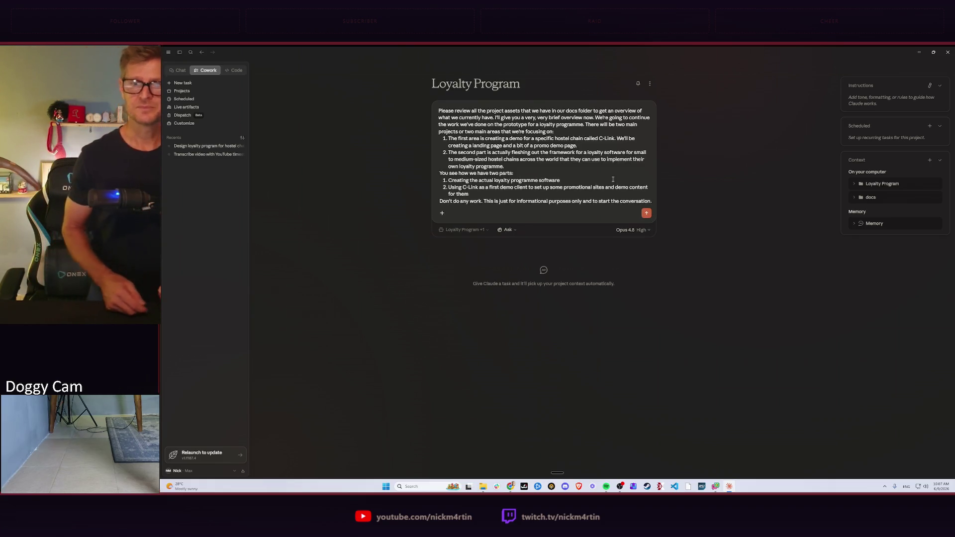
# Send the request to review the docs folder assets for an overview without starting work
pyautogui.press('Return')
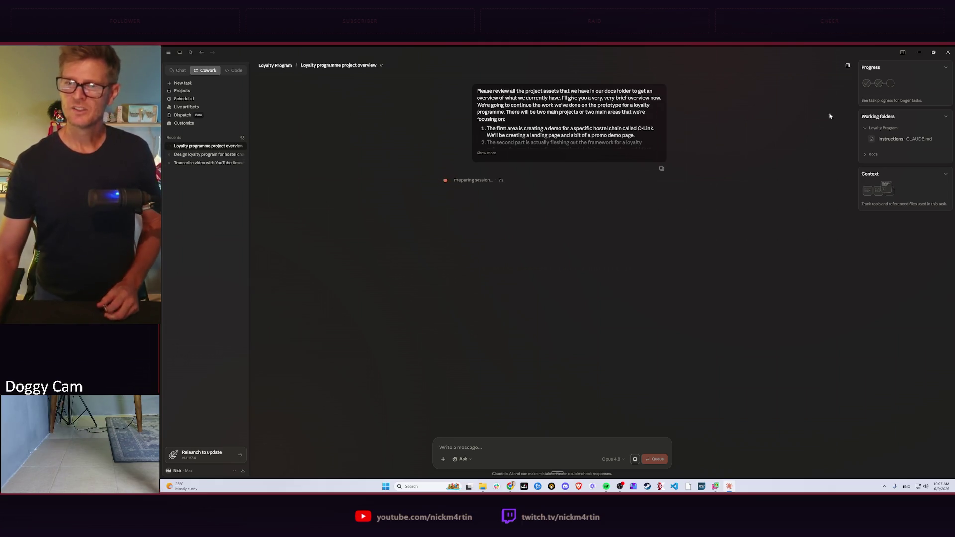
# Dismiss the folder instructions dialog unchanged and bring the File Explorer docs window forward
pyautogui.click(904, 138)
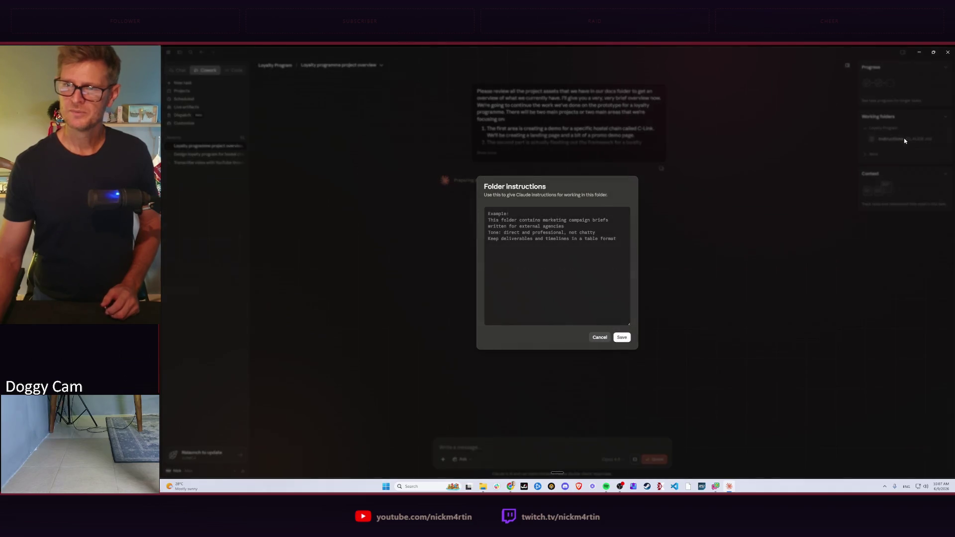
pyautogui.click(600, 337)
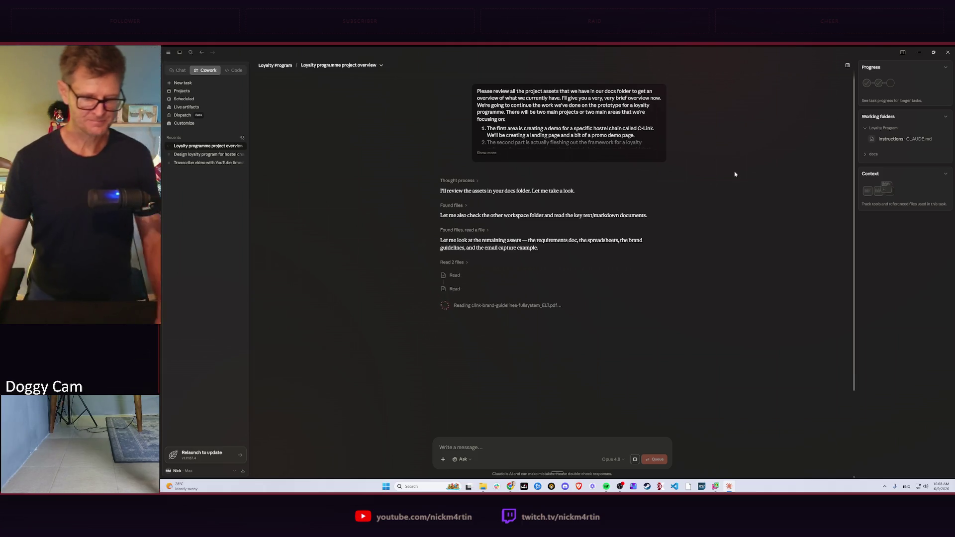
pyautogui.hotkey('alt', 'Tab')
pyautogui.press('Tab')
pyautogui.press('Tab')
pyautogui.press('Tab')
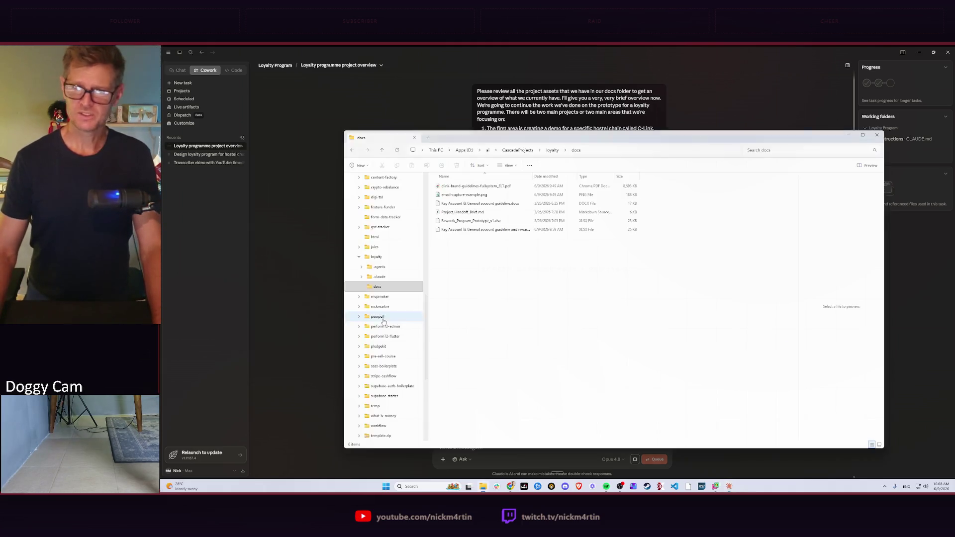
# Browse up to ai, into cowork's empty Loyalty Program folder, then minimize Explorer to reveal the chat
pyautogui.click(552, 150)
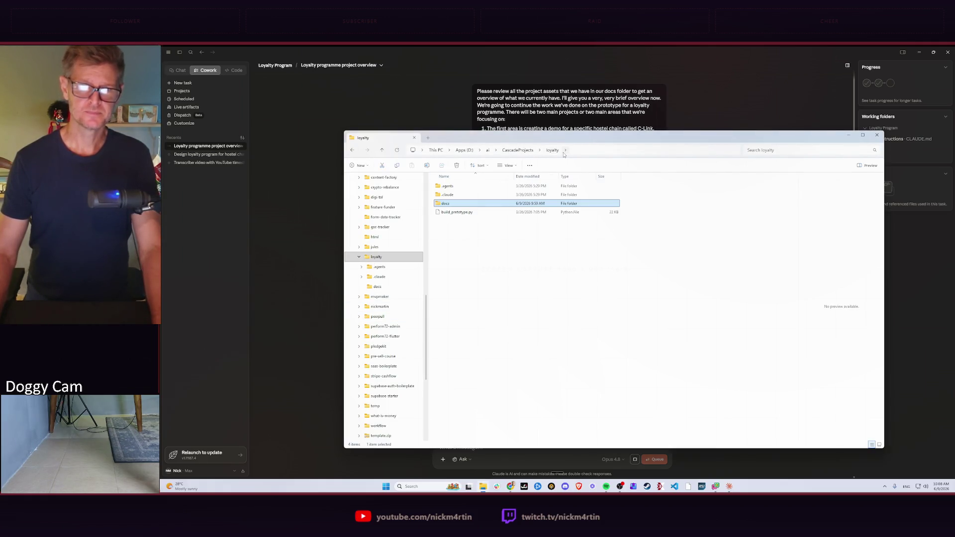
pyautogui.click(566, 150)
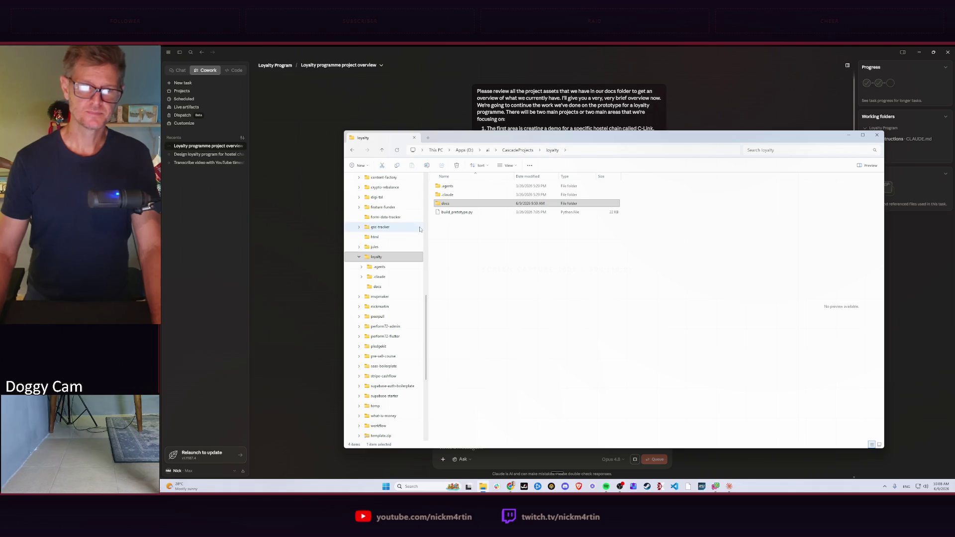
pyautogui.click(487, 151)
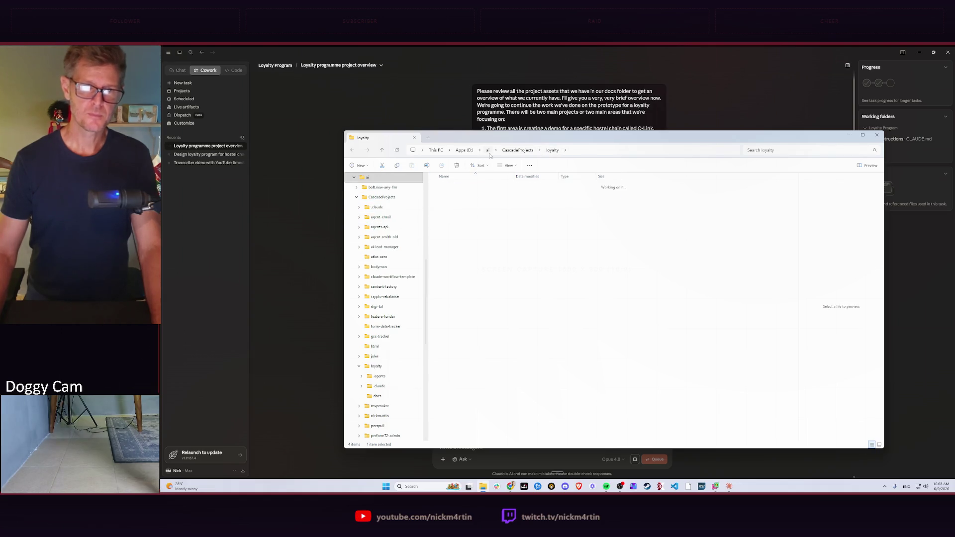
pyautogui.doubleClick(452, 204)
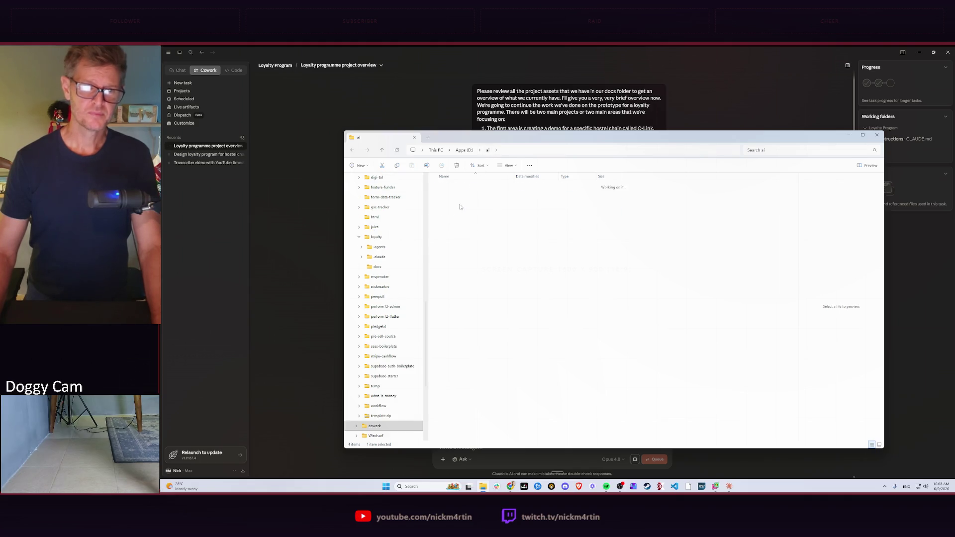
pyautogui.doubleClick(463, 189)
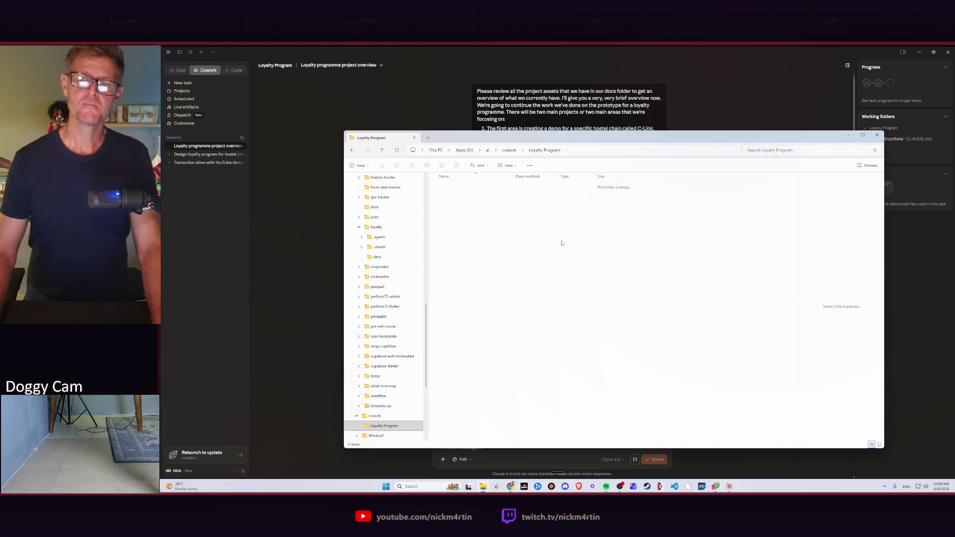
pyautogui.click(691, 123)
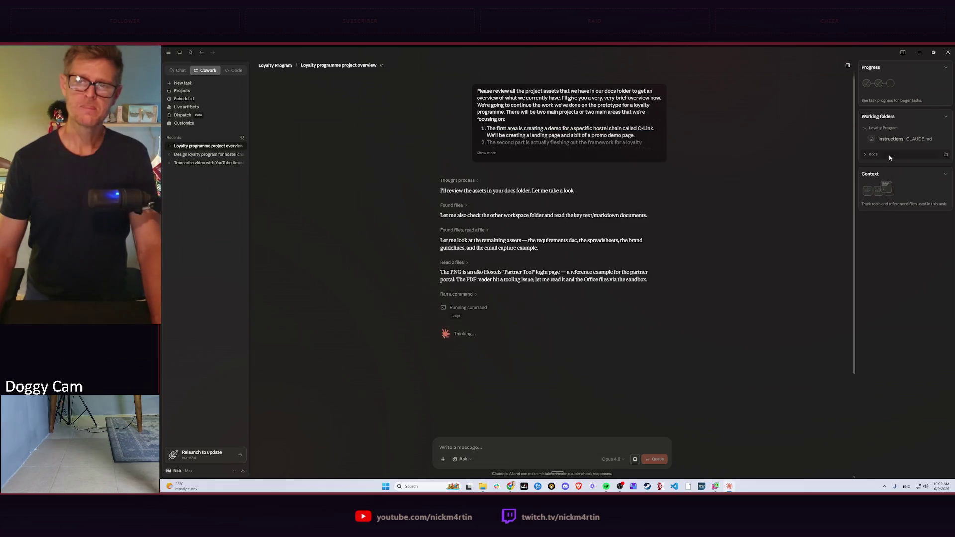
pyautogui.click(946, 155)
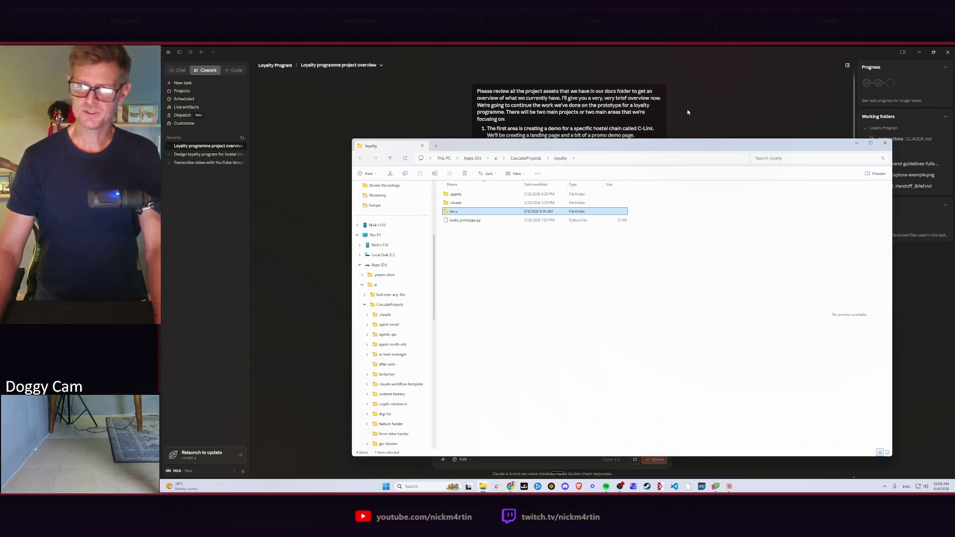
pyautogui.hotkey('alt', 'F4')
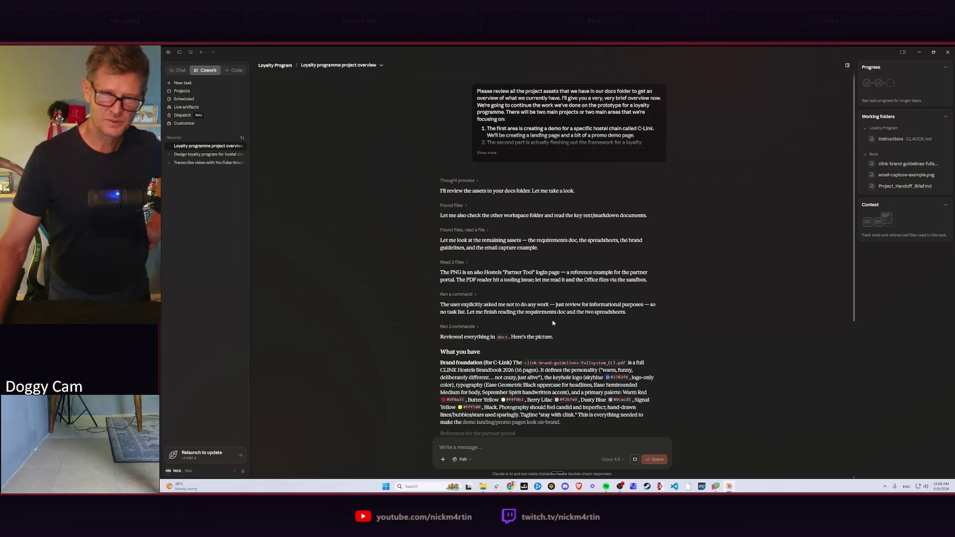
pyautogui.scroll(-2, 537, 298)
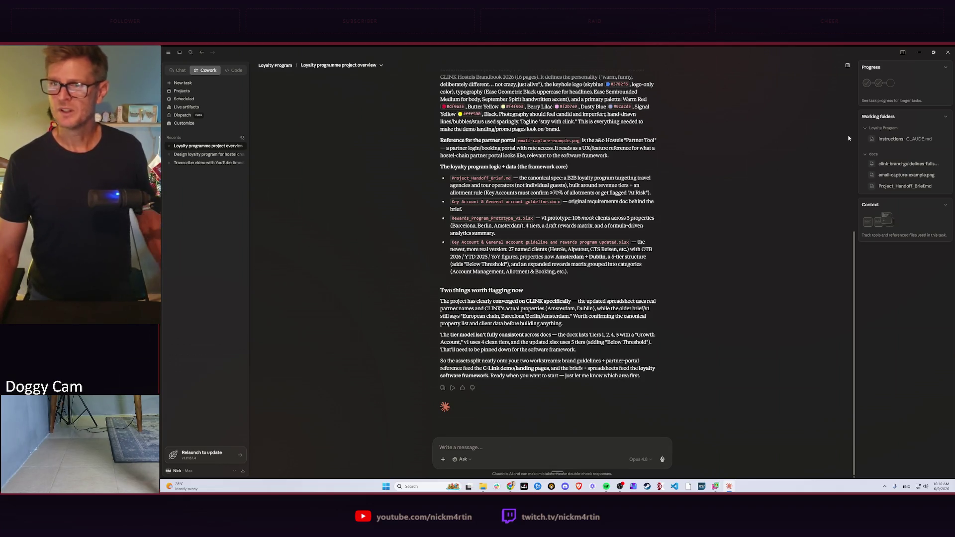
# Bring up the working folder's instructions editor after reading the finished overview reply
pyautogui.click(886, 139)
# Write the folder instruction forbidding any numbers or finances in output for privacy and save it
pyautogui.click(532, 251)
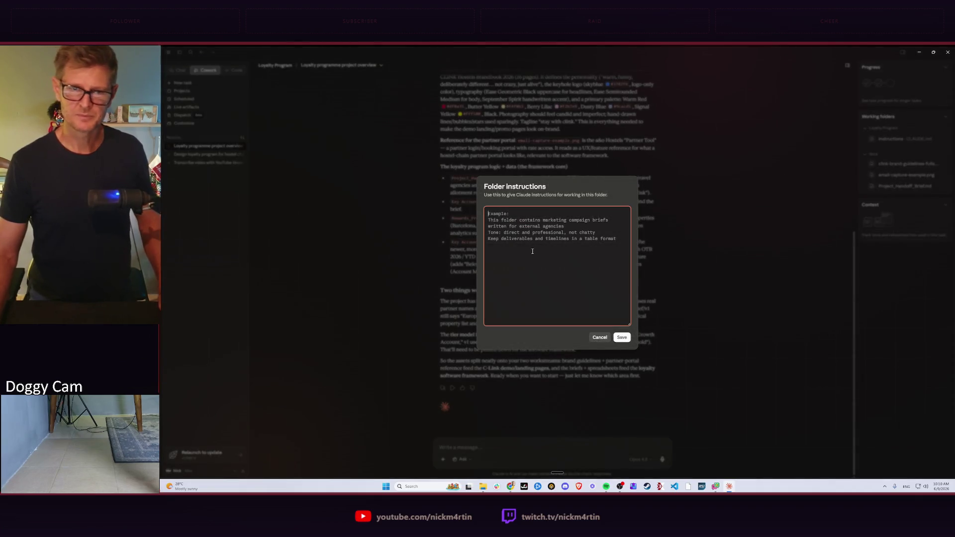
pyautogui.write('Never')
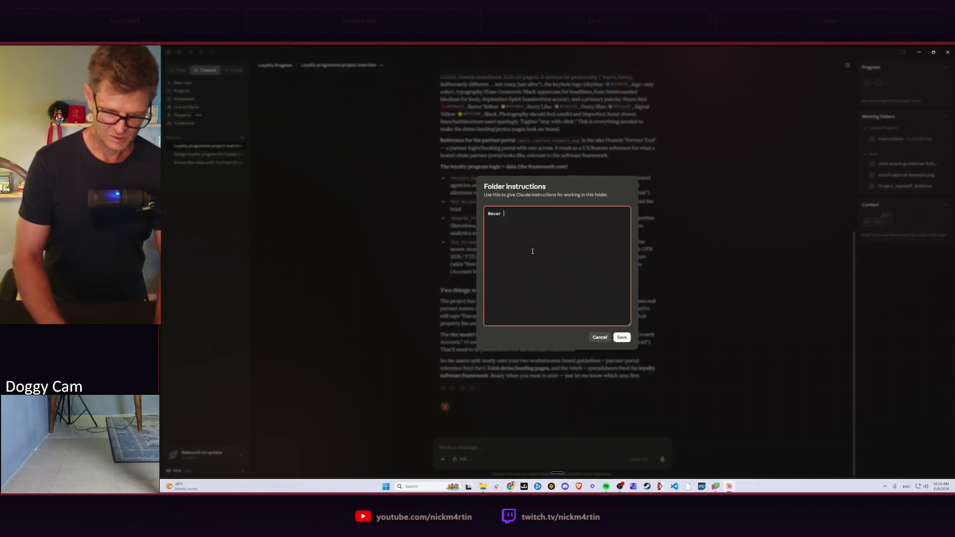
pyautogui.write(' output')
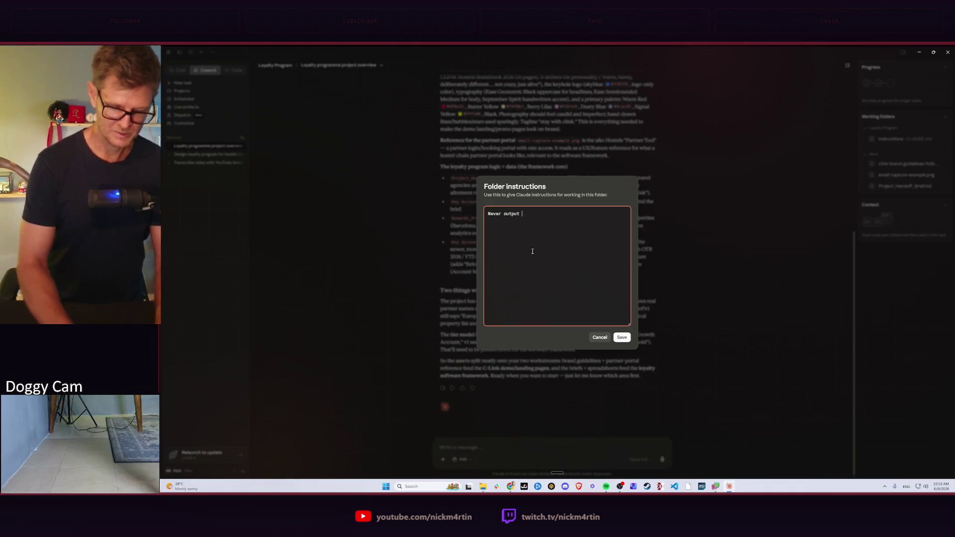
pyautogui.write(' any ')
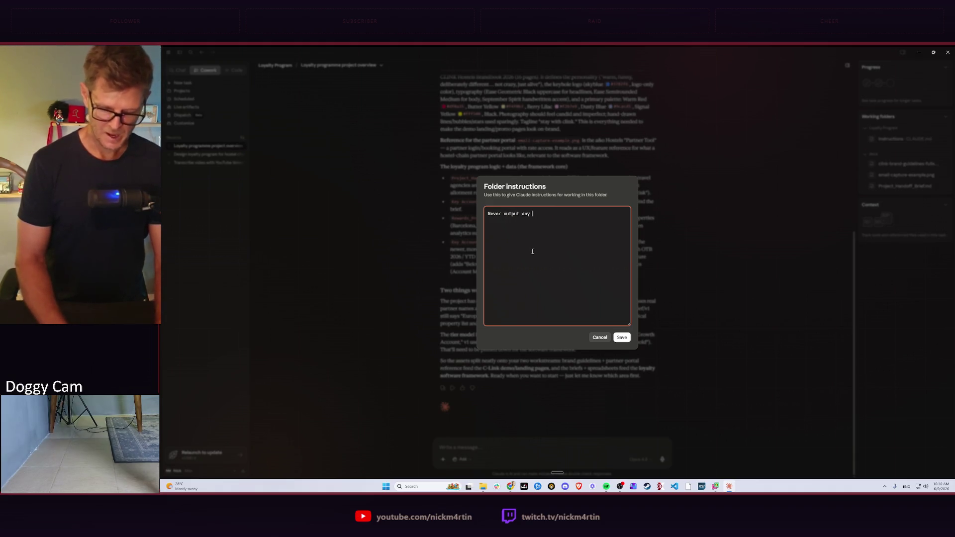
pyautogui.write('numbers')
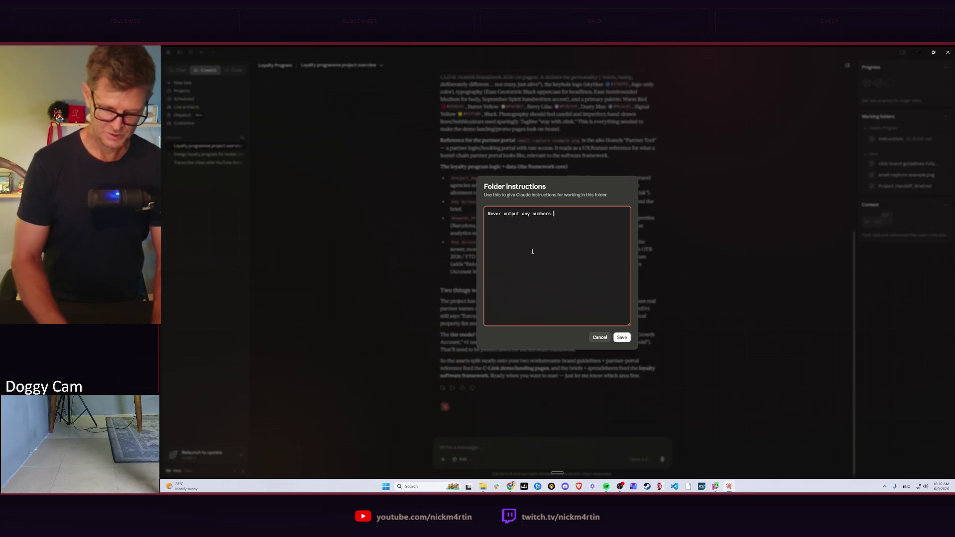
pyautogui.write(' or finances')
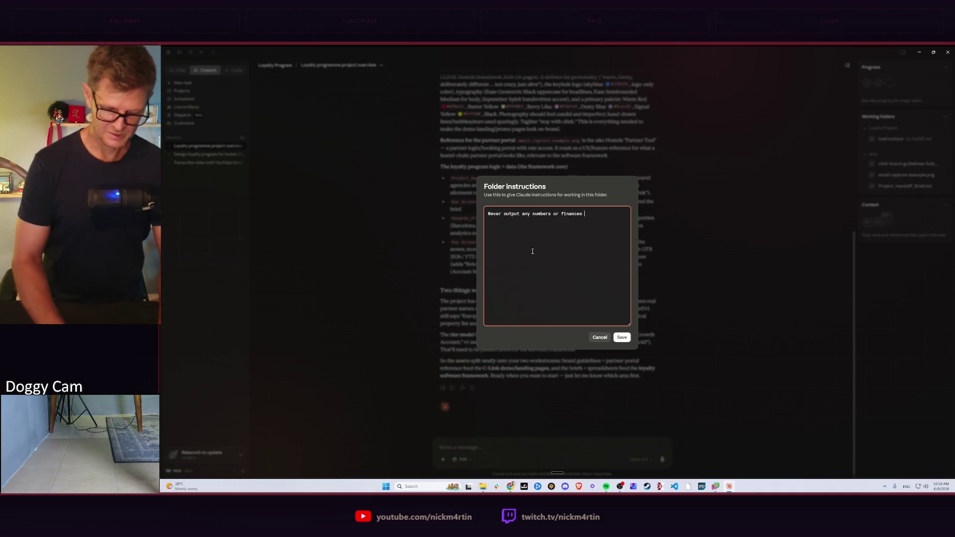
pyautogui.write(' from anyof th')
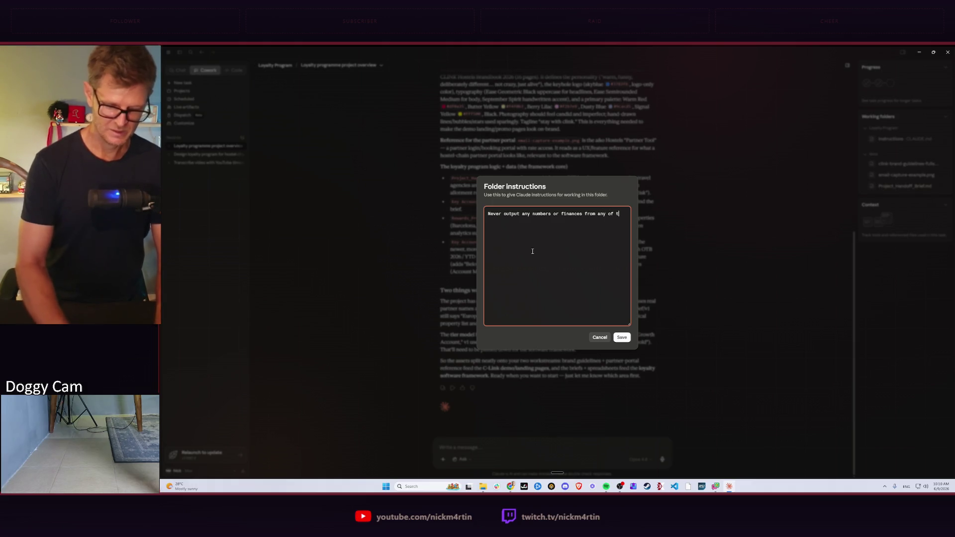
pyautogui.write('e acwe are')
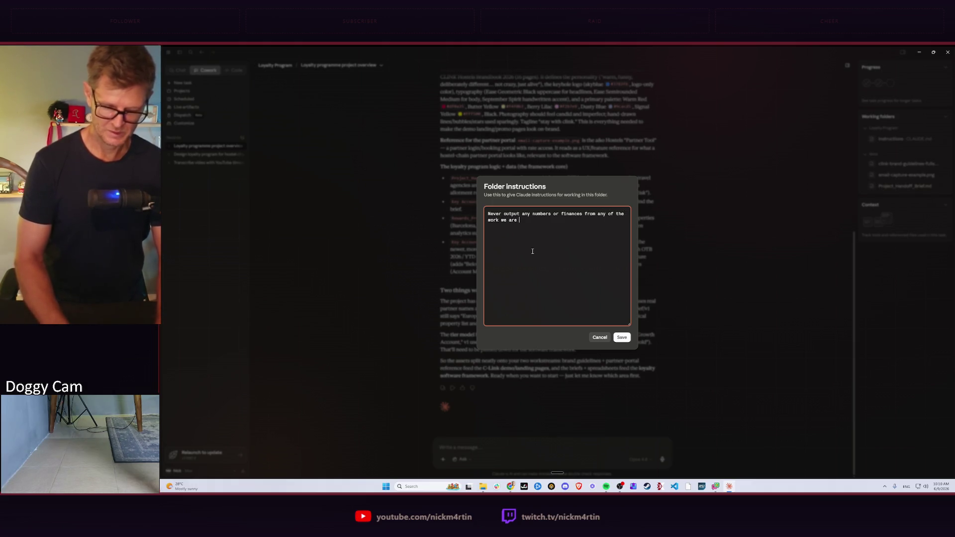
pyautogui.write('doing')
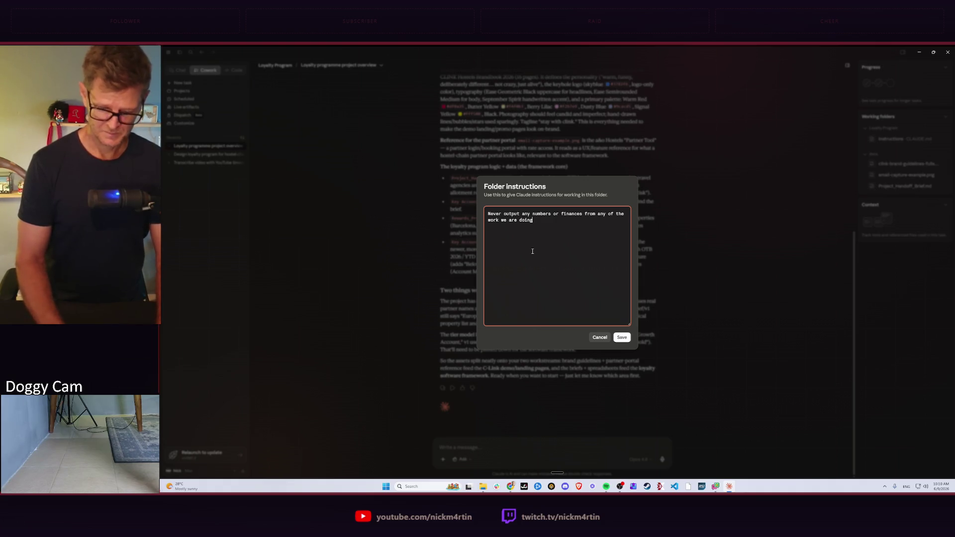
pyautogui.write('. Th')
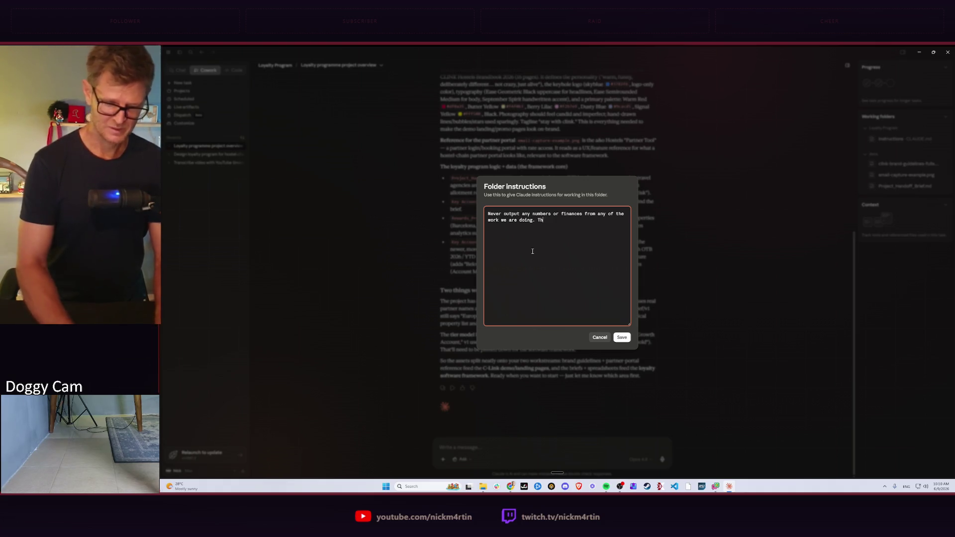
pyautogui.write('is is a privac')
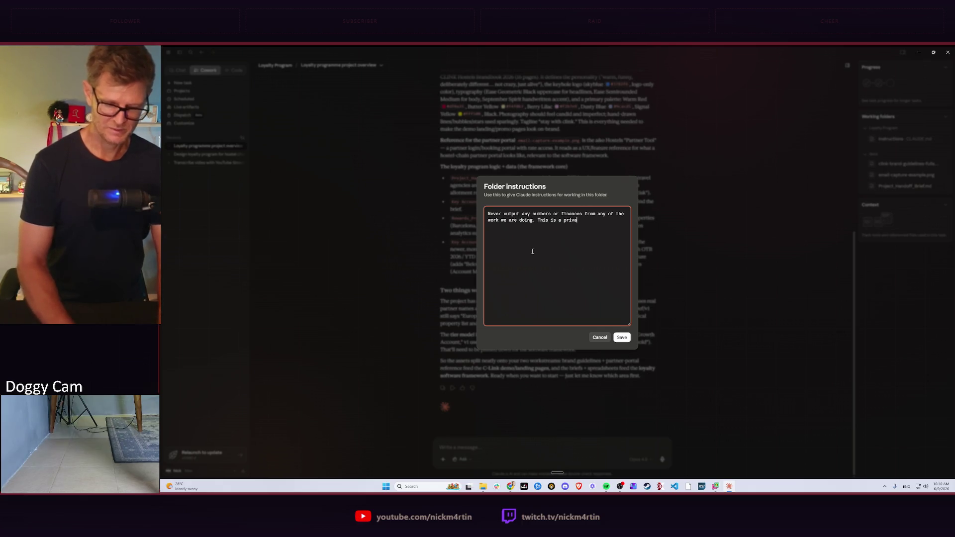
pyautogui.write('y issue.')
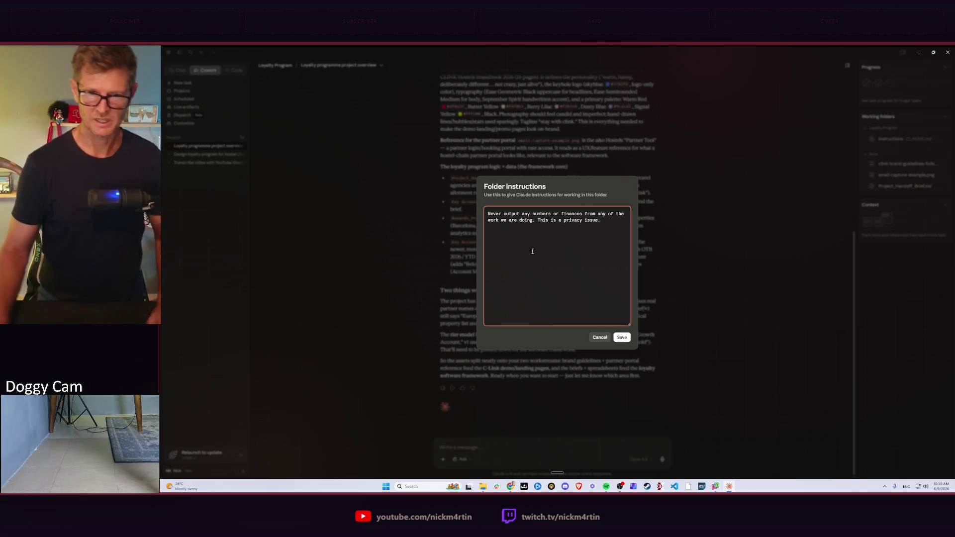
pyautogui.click(622, 338)
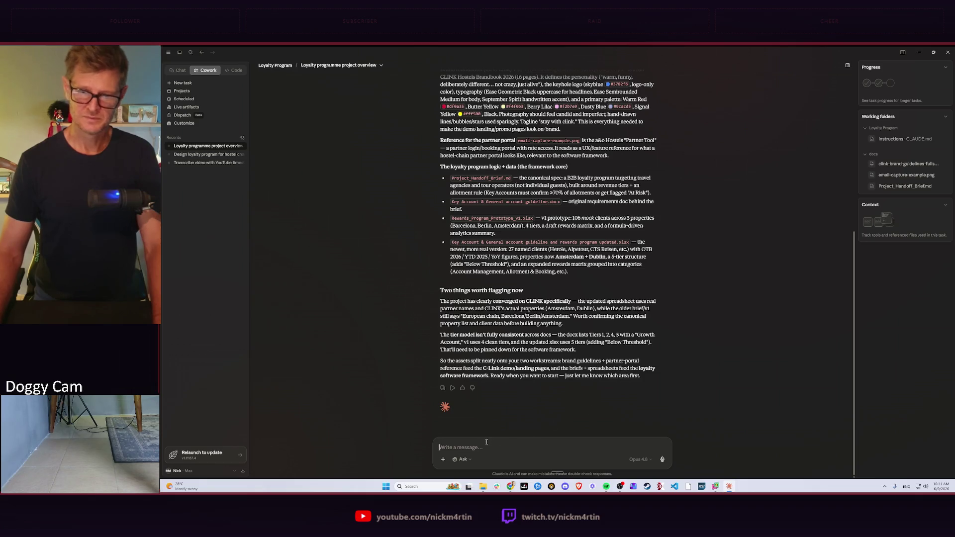
# Dictate a new chat message by voice with Ctrl+Super and place the cursor in the message box
pyautogui.press('ctrl+super')
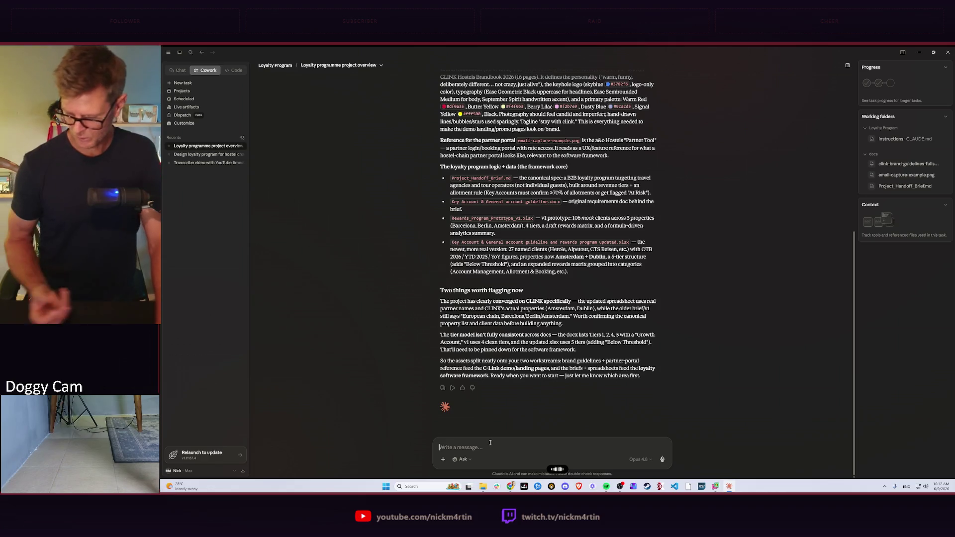
pyautogui.click(491, 443)
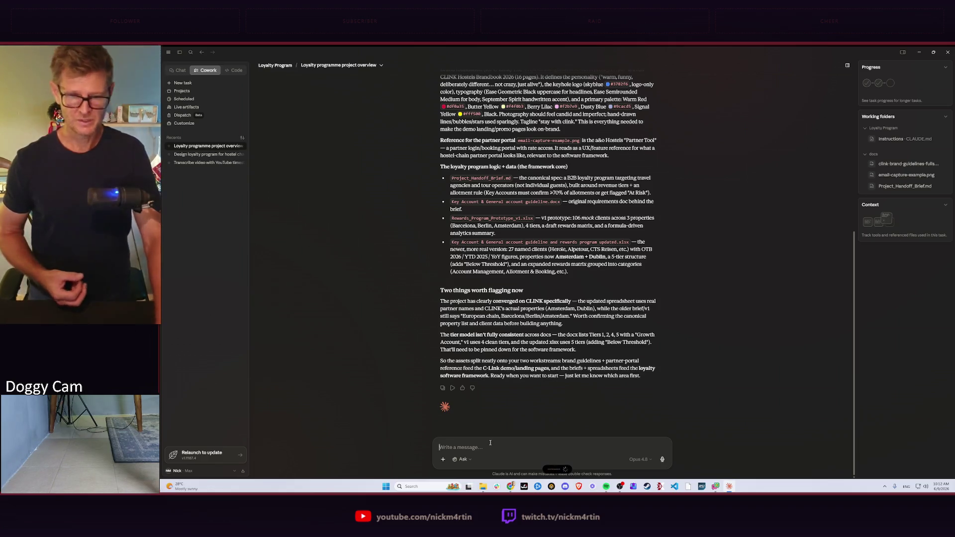
# Send the dictated question on tackling the rewards software and the C-Link demo
pyautogui.press('Return')
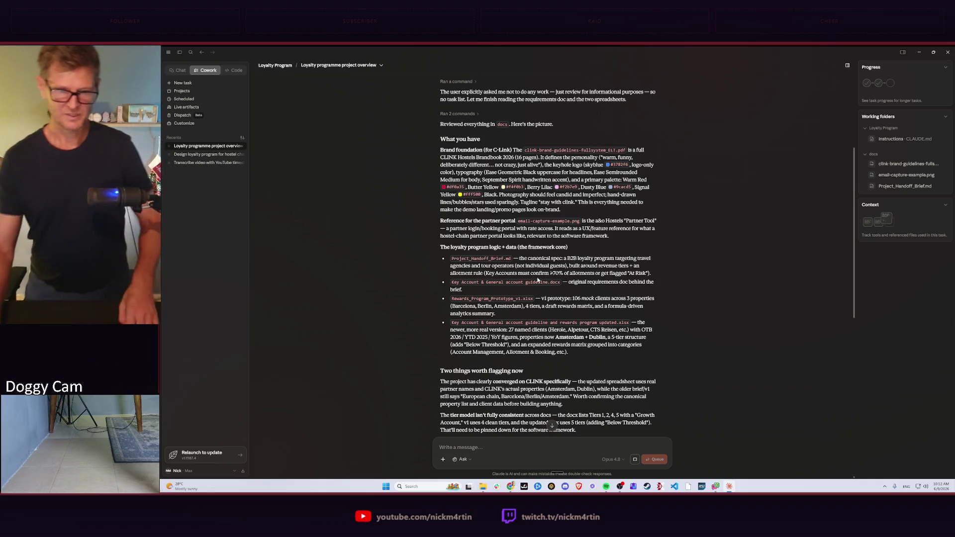
pyautogui.scroll(-1, 614, 256)
pyautogui.scroll(-10, 597, 264)
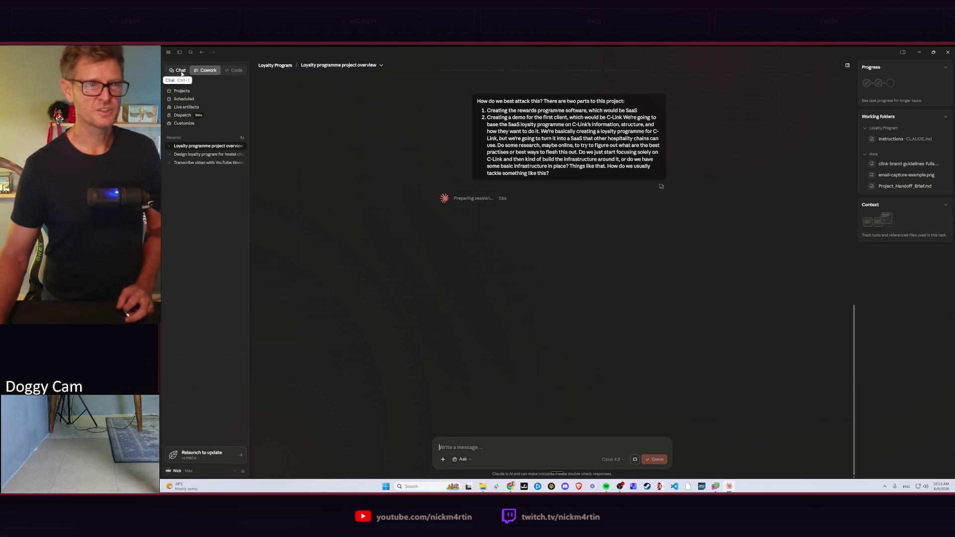
pyautogui.click(237, 70)
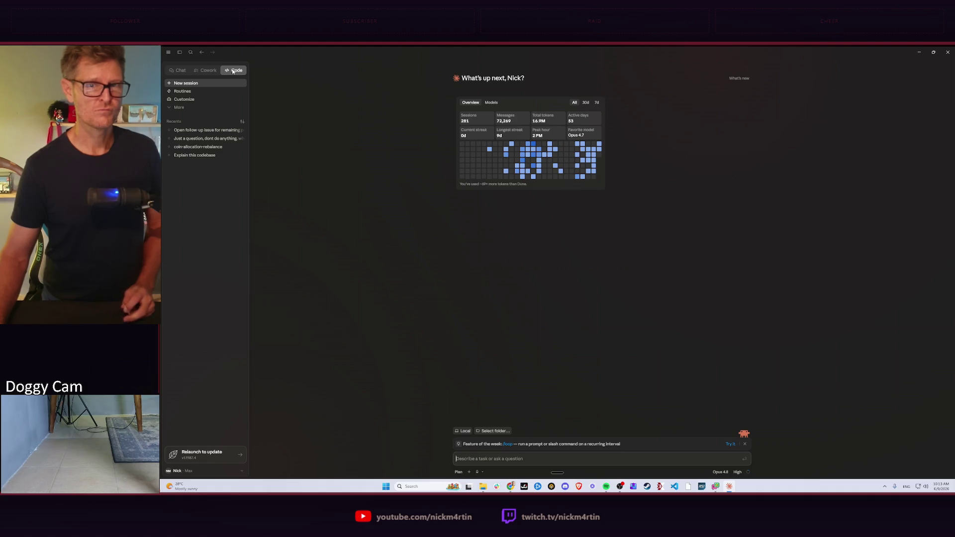
pyautogui.click(208, 71)
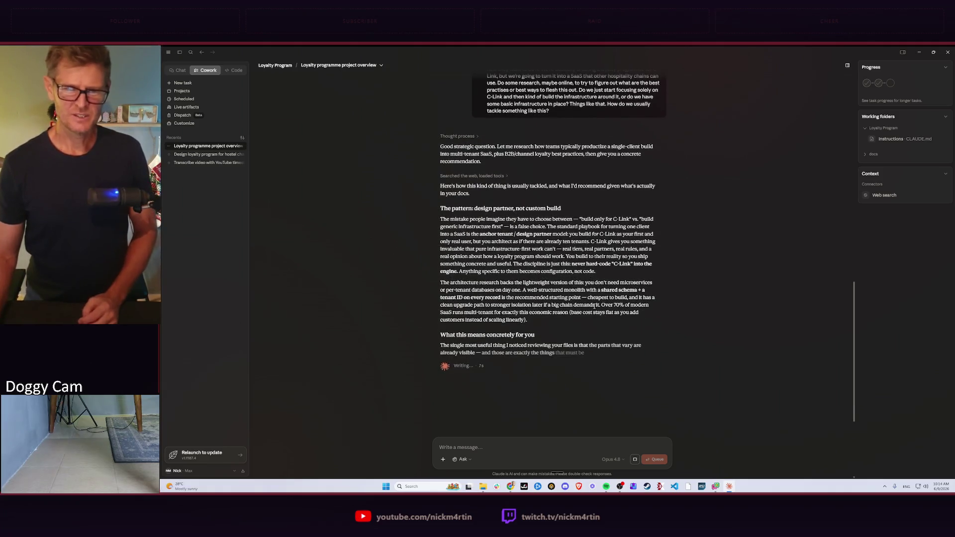
# Zoom the app interface in two steps to read the strategy reply, then back out one step
pyautogui.hotkey('ctrl', '+')
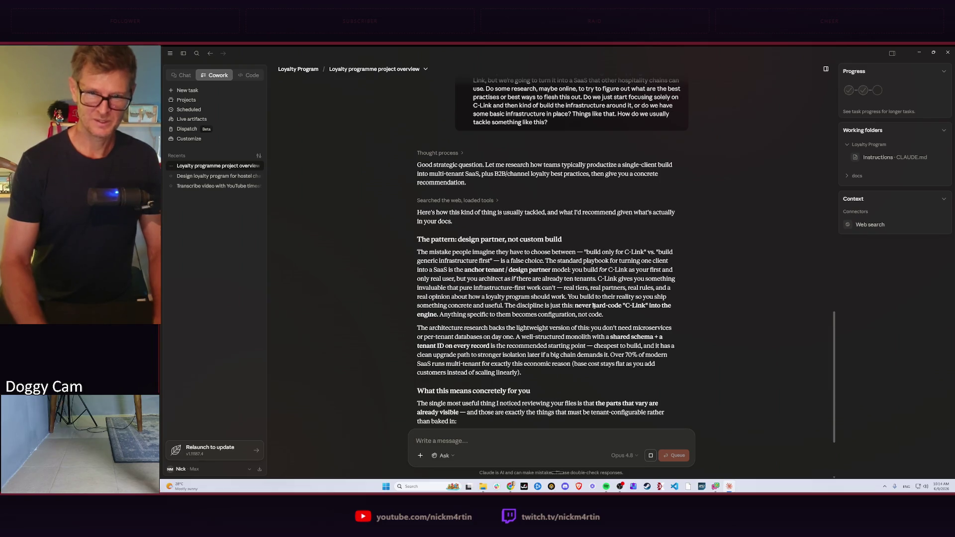
pyautogui.hotkey('ctrl', '+')
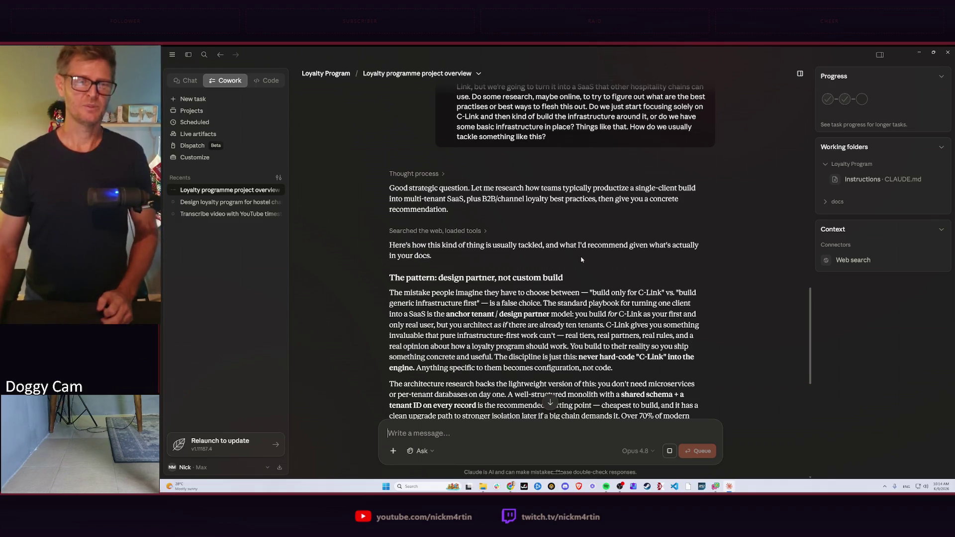
pyautogui.scroll(-1, 576, 281)
pyautogui.scroll(-2, 575, 280)
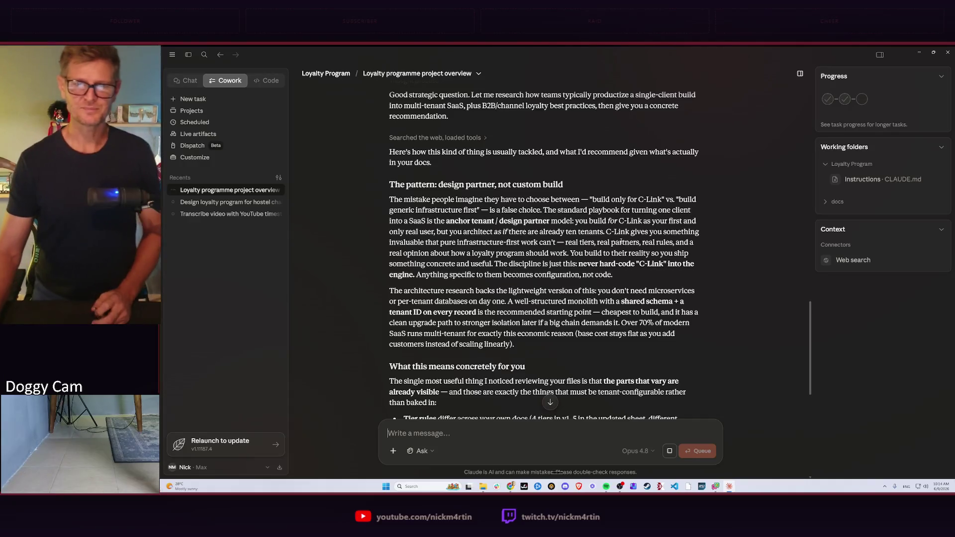
pyautogui.scroll(-2, 450, 182)
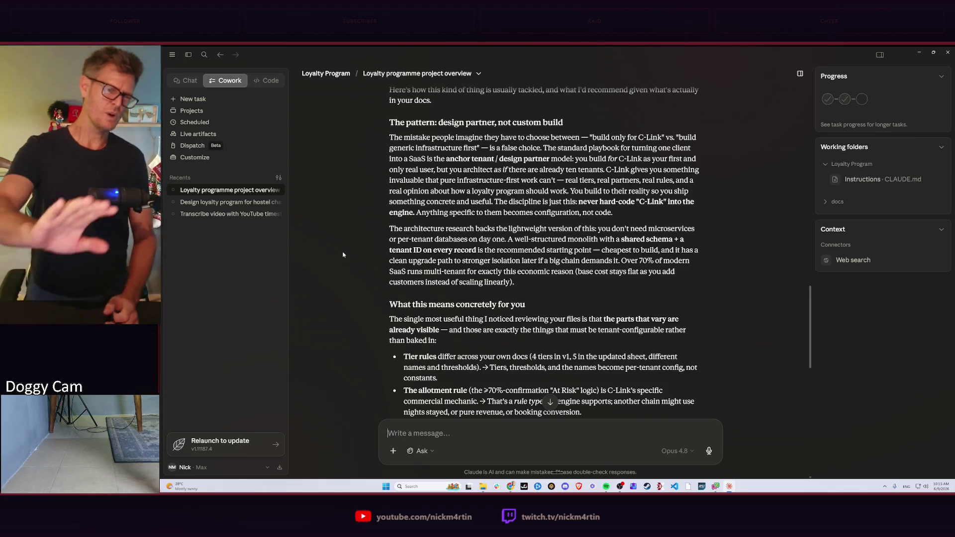
pyautogui.hotkey('ctrl', '-')
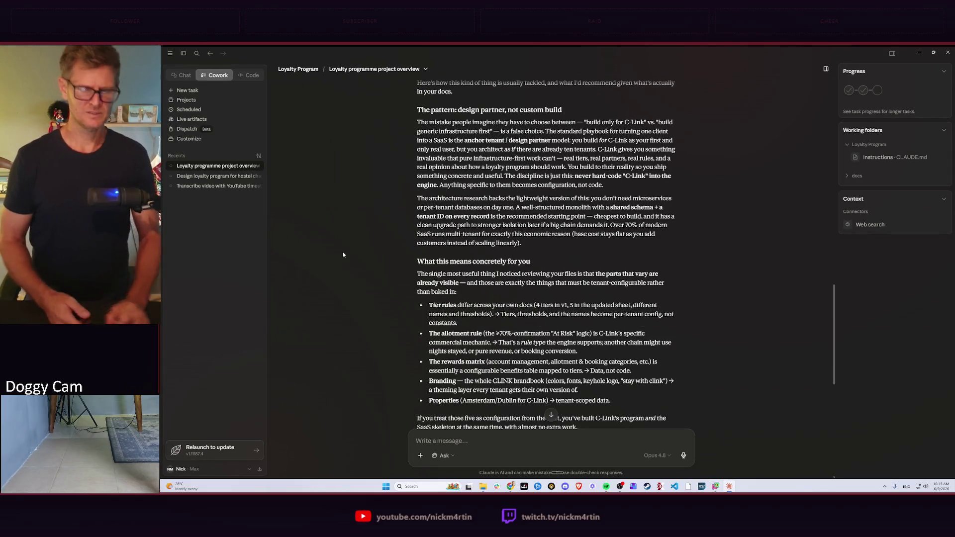
pyautogui.hotkey('ctrl', '+')
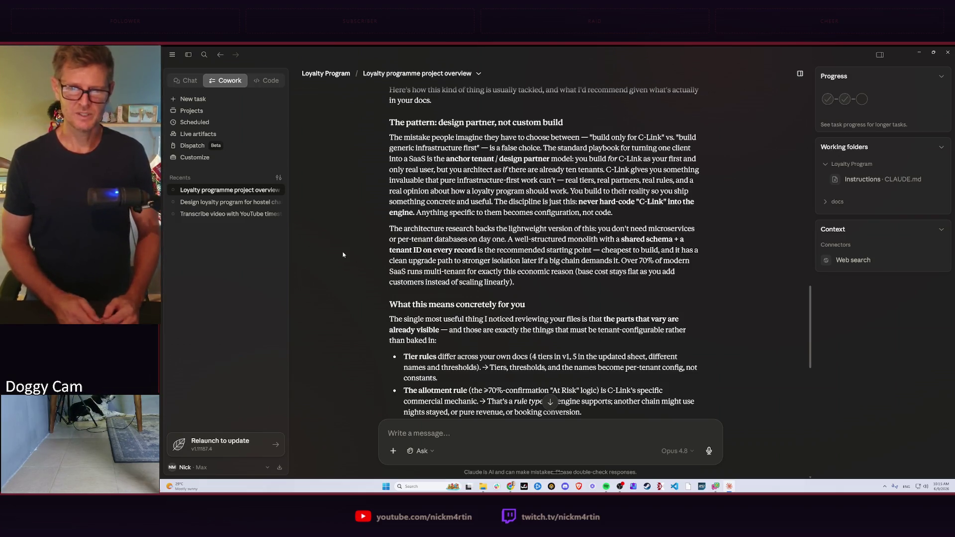
pyautogui.scroll(-3, 604, 302)
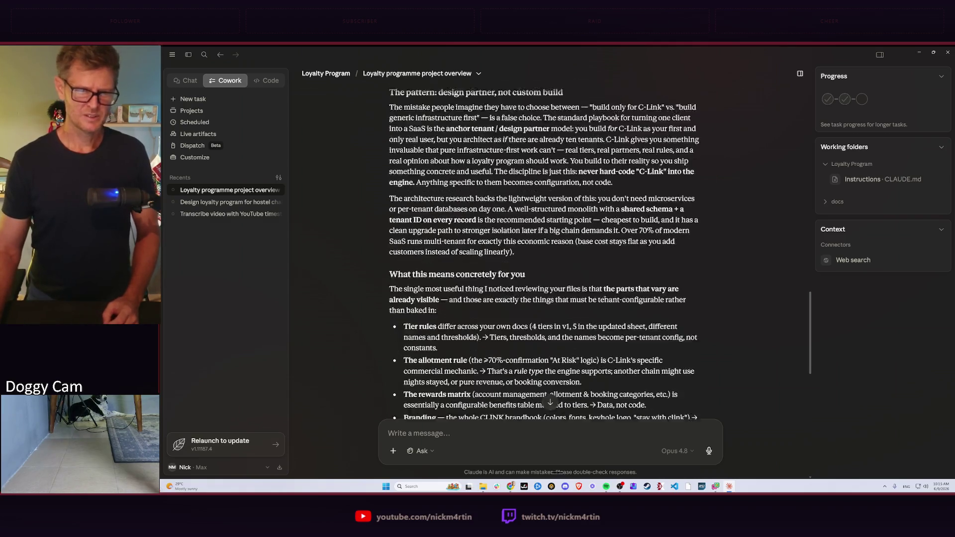
pyautogui.scroll(-2, 605, 302)
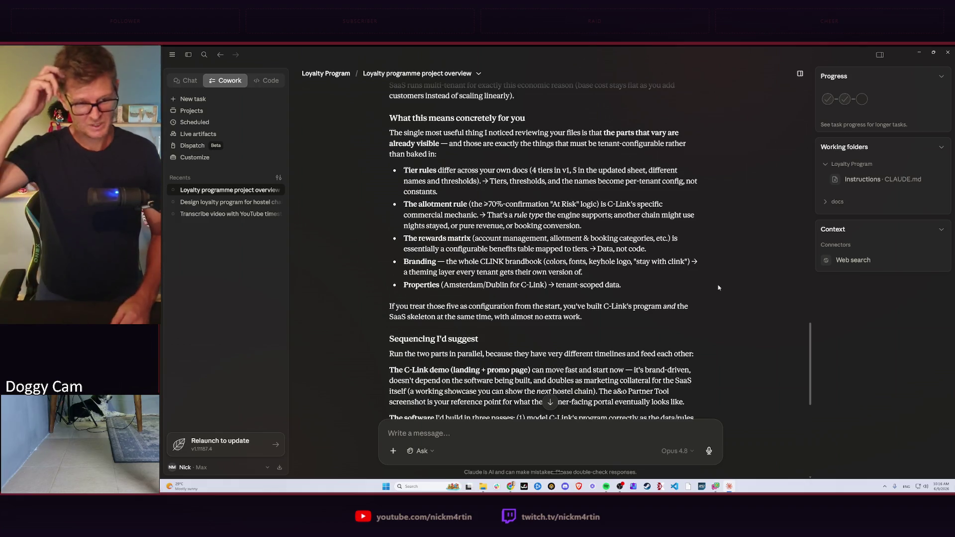
pyautogui.scroll(-3, 715, 282)
pyautogui.scroll(-3, 657, 293)
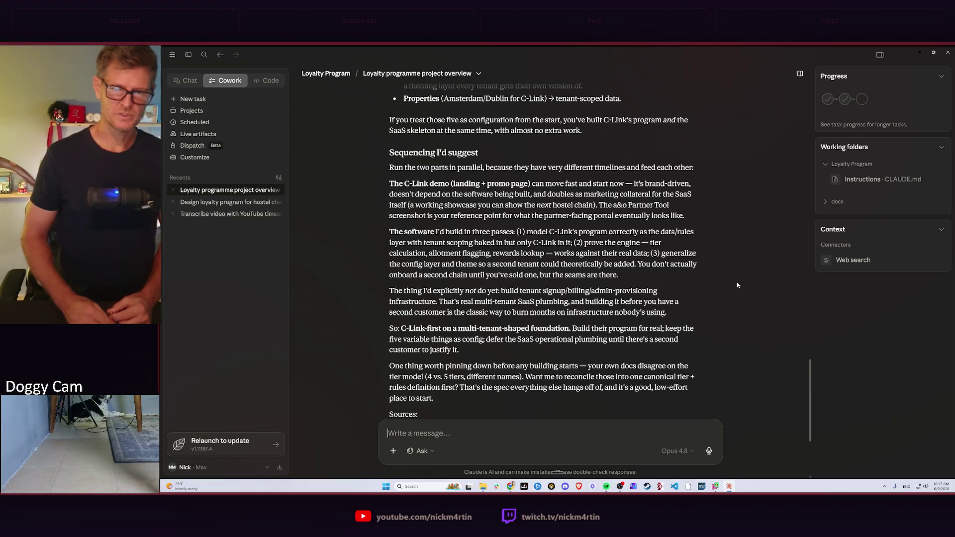
pyautogui.scroll(-3, 737, 282)
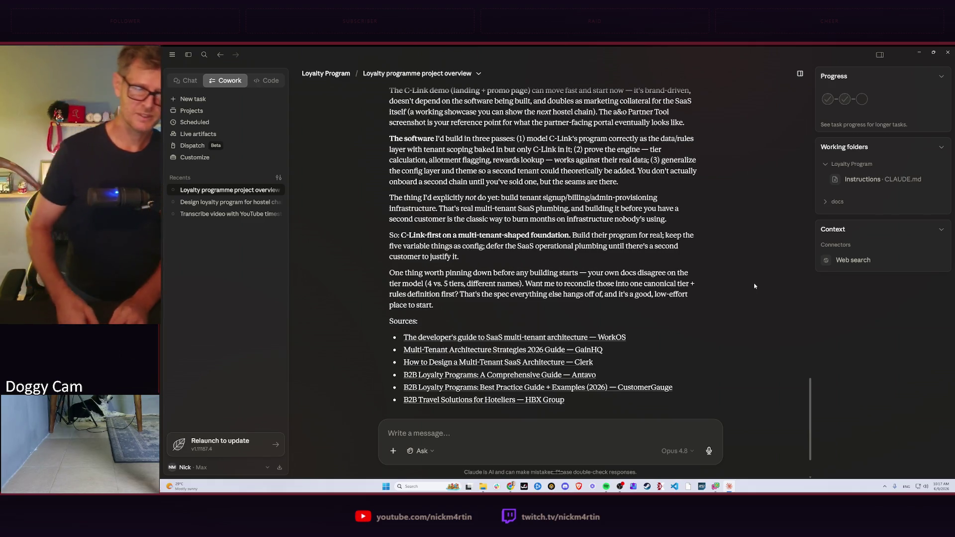
pyautogui.scroll(-2, 576, 283)
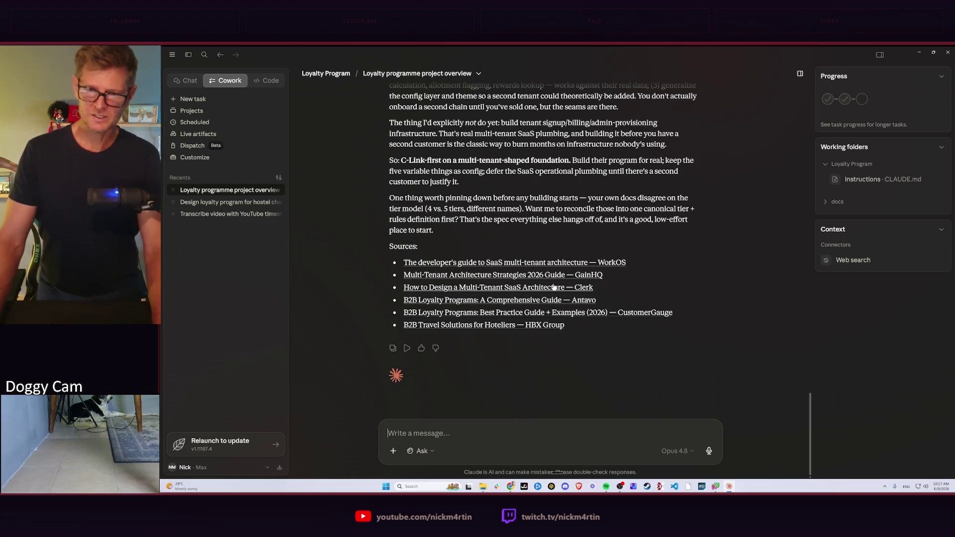
pyautogui.hotkey('alt', 'Tab')
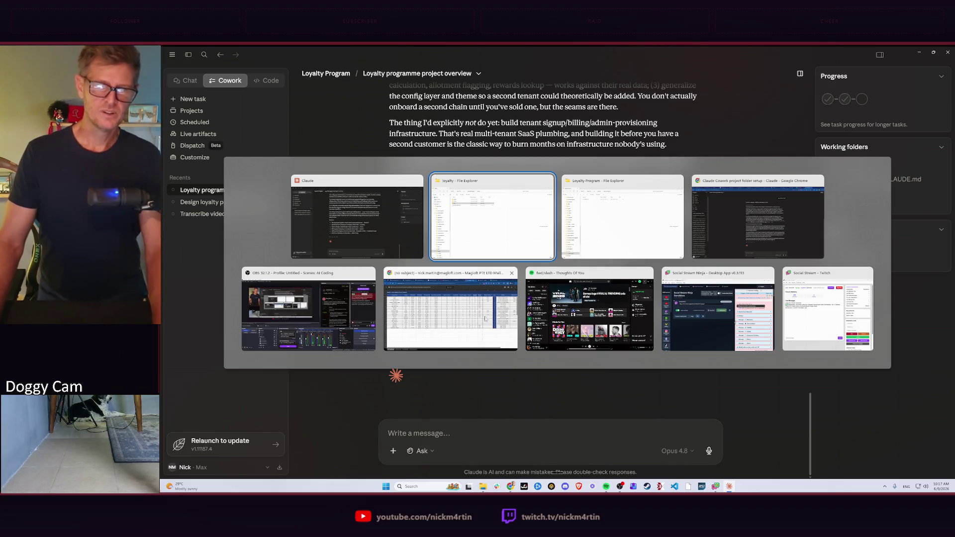
pyautogui.press('Escape')
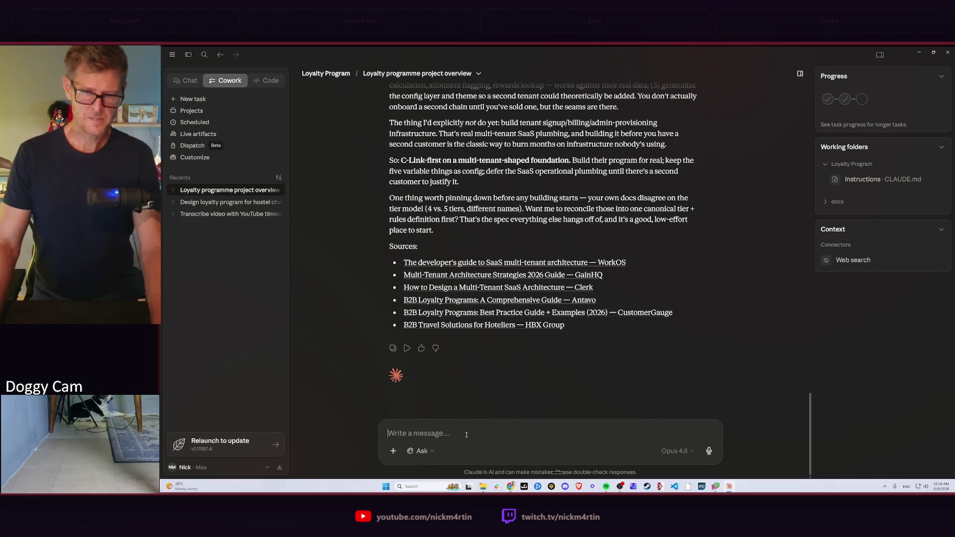
pyautogui.press('ctrl+super')
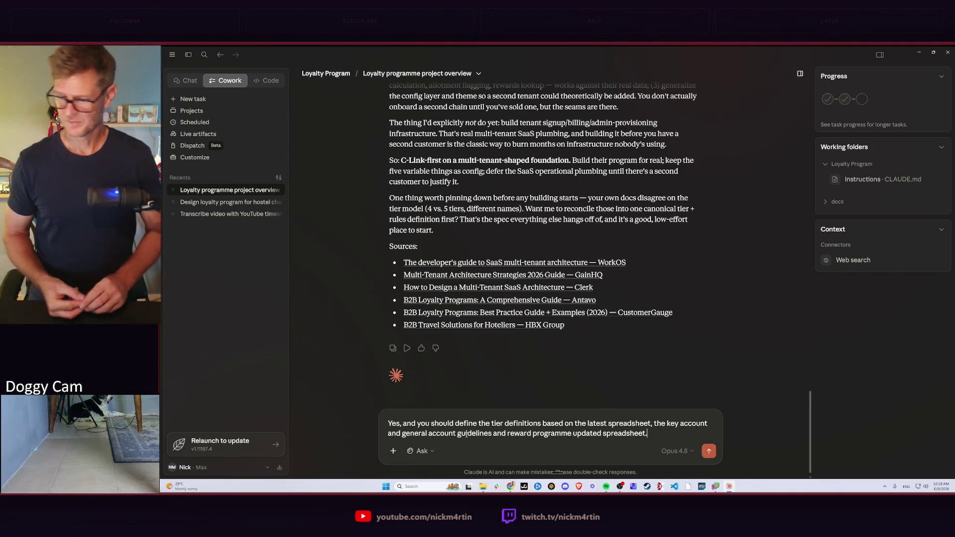
# Send the request to define tiers from the latest spreadsheets and account guidelines
pyautogui.press('Return')
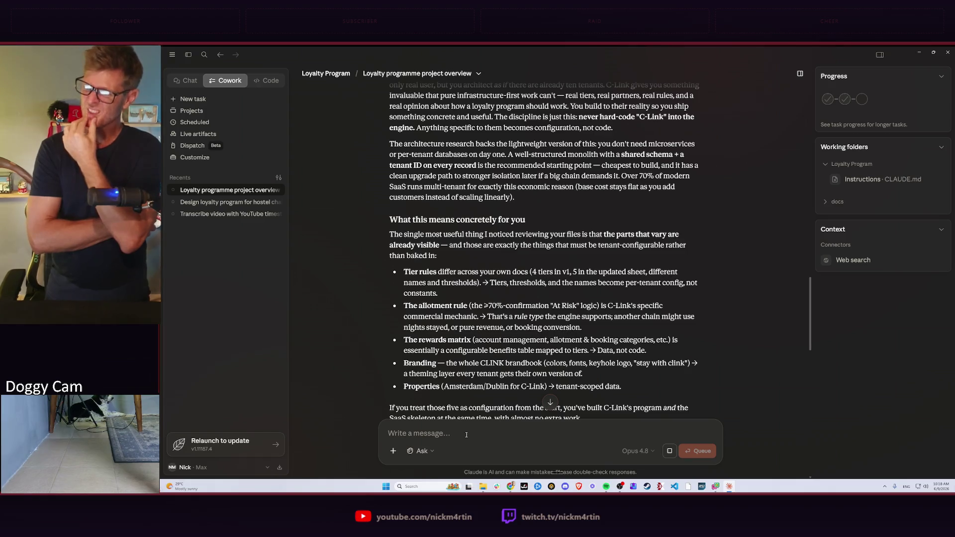
pyautogui.scroll(-5, 449, 336)
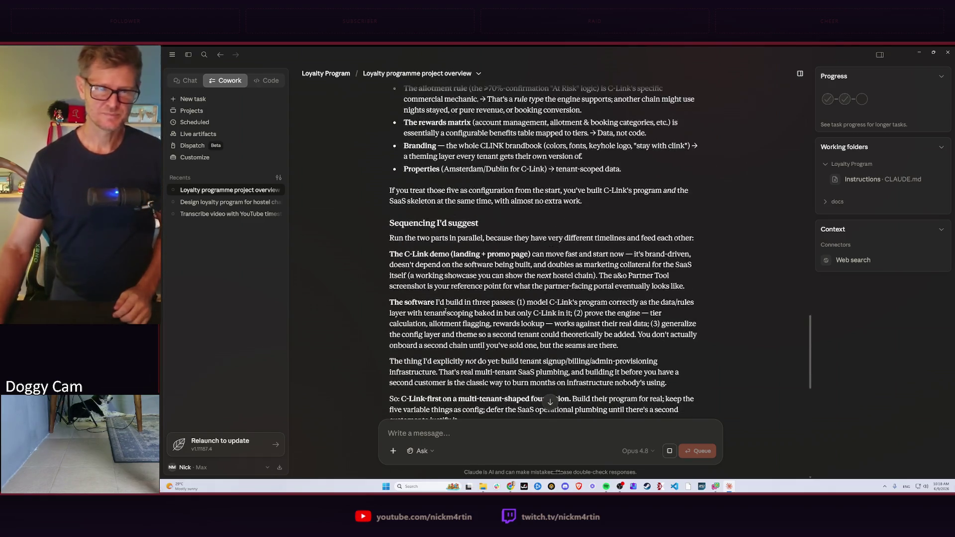
pyautogui.scroll(-5, 449, 335)
pyautogui.scroll(-3, 449, 335)
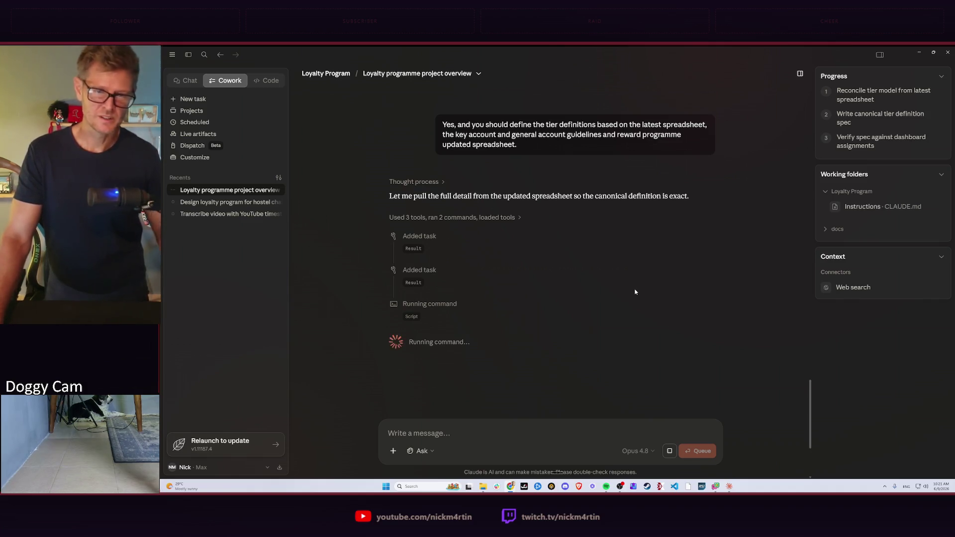
# Glance at the open-windows overview and stay in Claude while it reconciles the five-tier model
pyautogui.hotkey('alt', 'Tab')
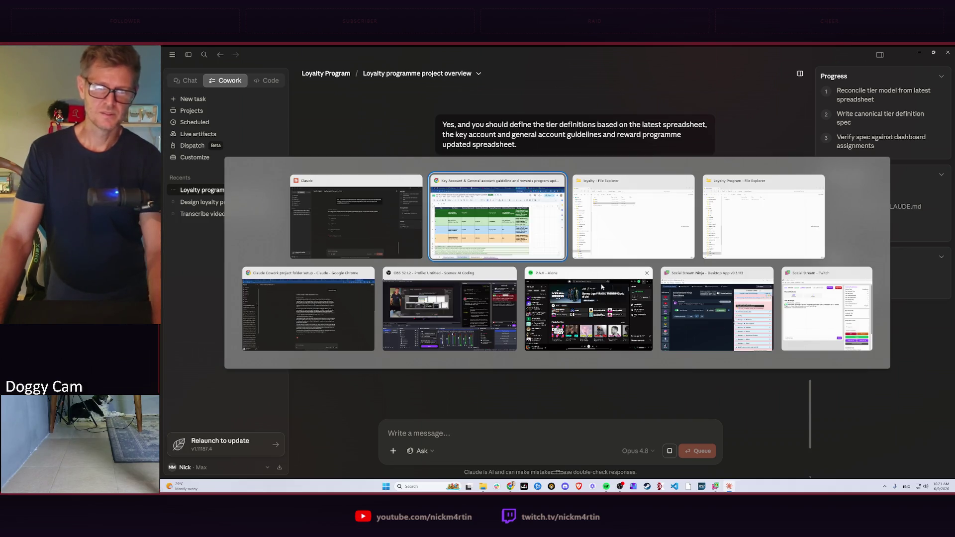
pyautogui.press('Escape')
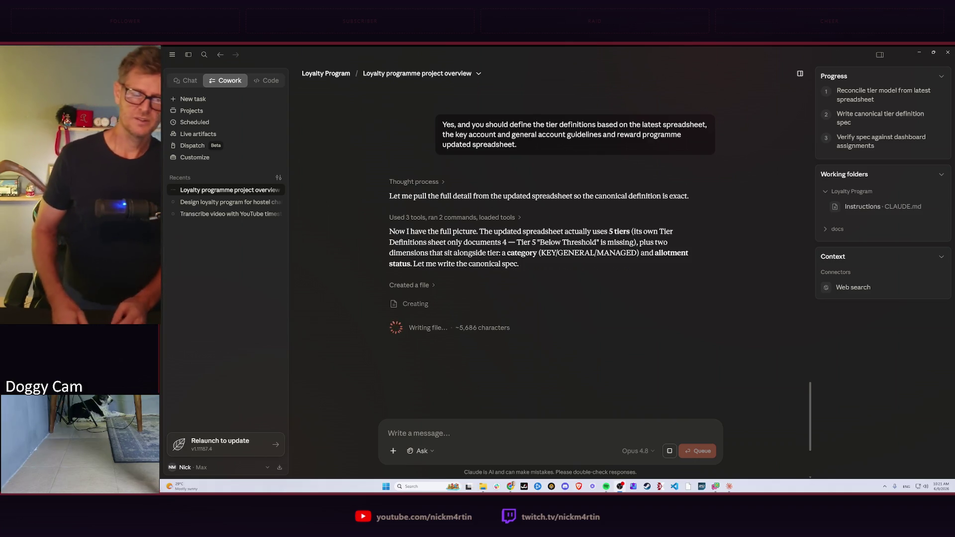
# Glance at open windows while Claude creates Tier_Definitions_Canonical and verifies the 27 tier assignments
pyautogui.hotkey('alt', 'Tab')
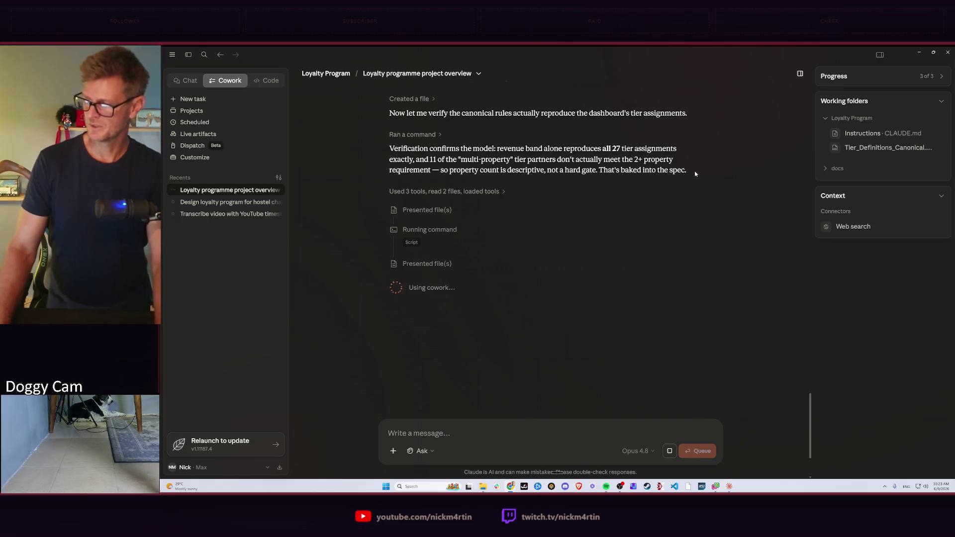
pyautogui.scroll(2, 579, 186)
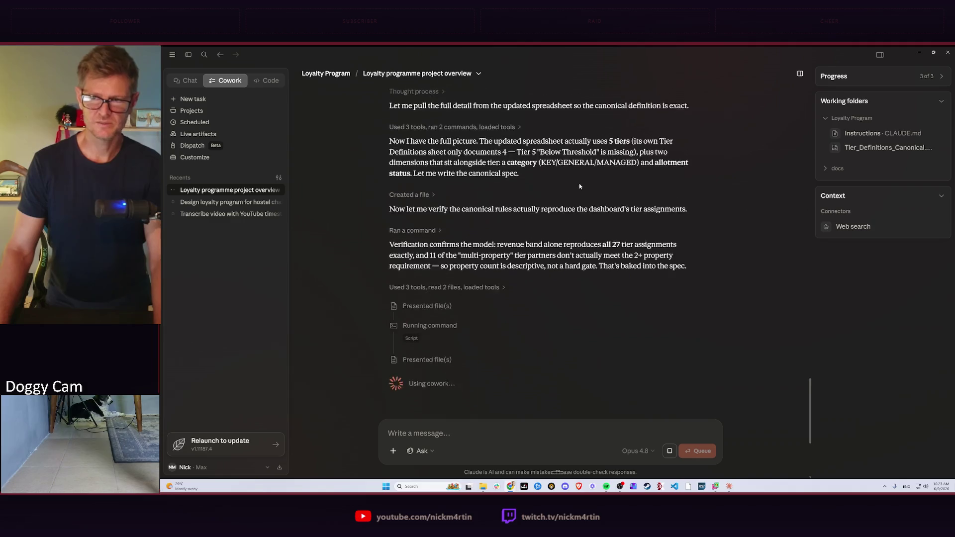
pyautogui.scroll(1, 580, 187)
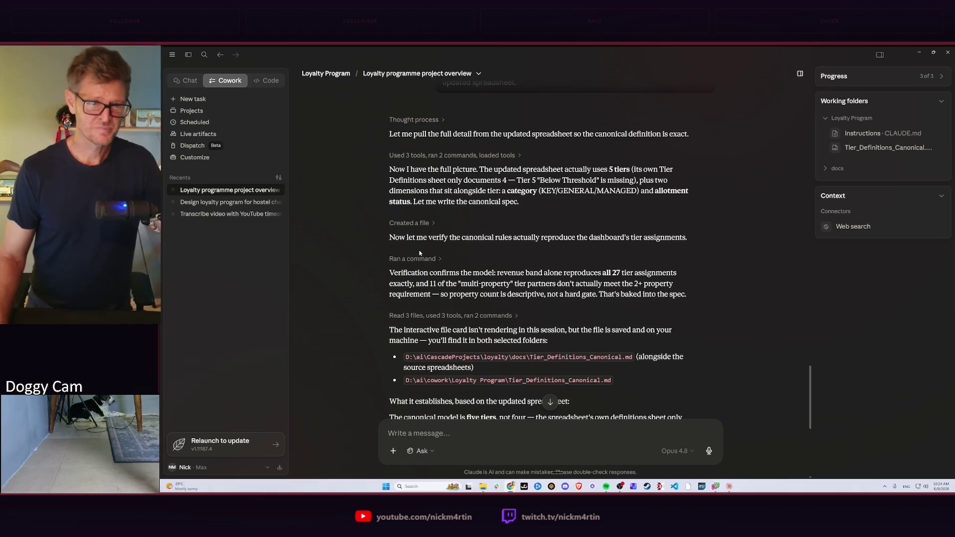
pyautogui.scroll(-2, 526, 279)
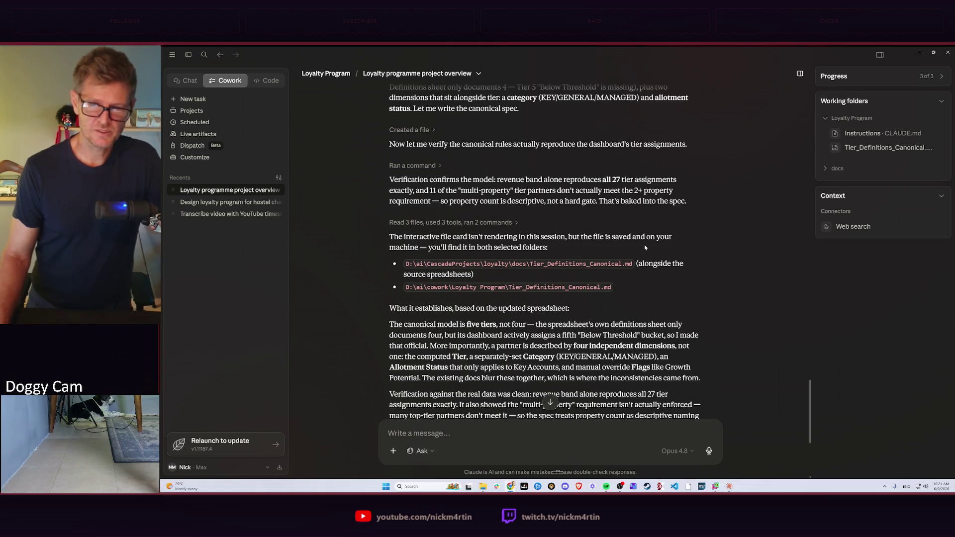
pyautogui.scroll(-1, 575, 249)
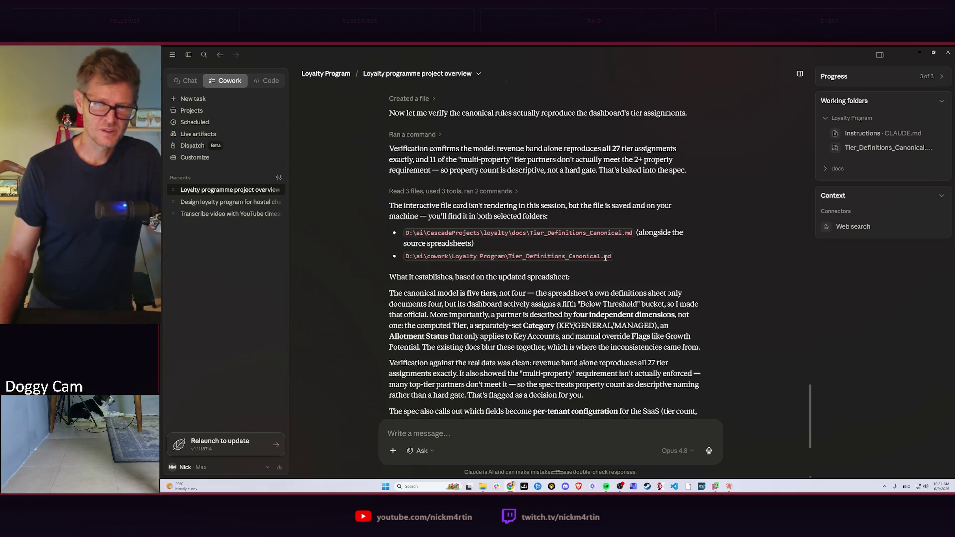
pyautogui.scroll(-1, 605, 258)
pyautogui.scroll(-2, 572, 233)
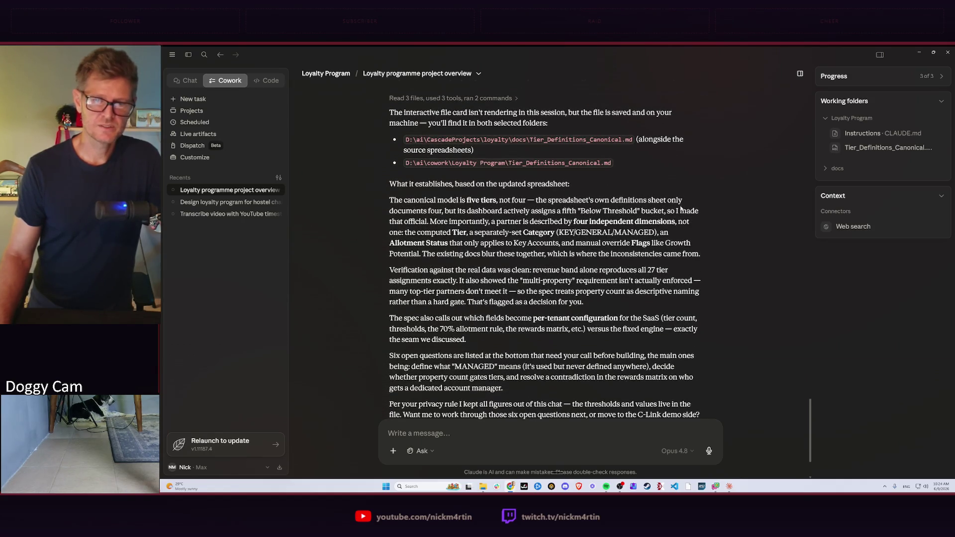
pyautogui.scroll(-1, 681, 210)
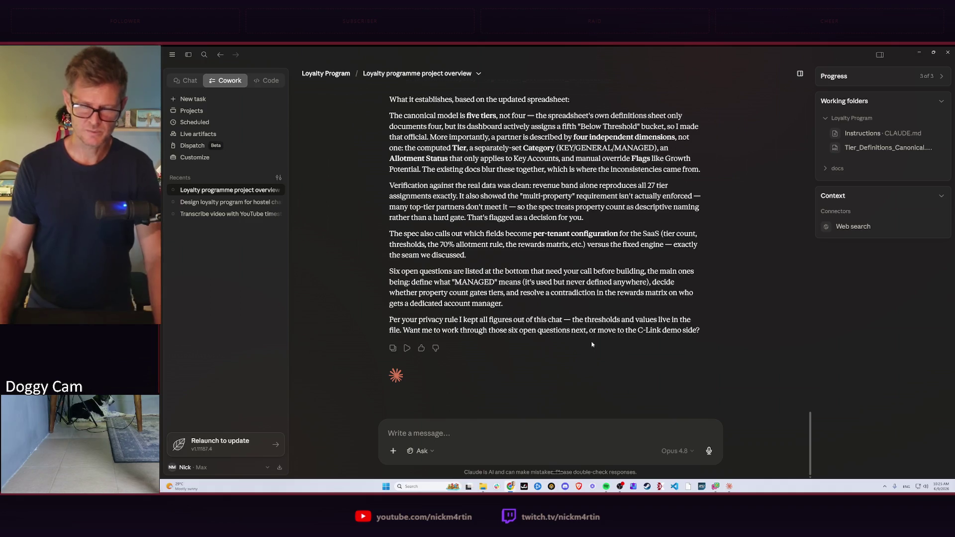
# Open the Tier_Definitions_Canonical file from Working folders in the preview panel beside the chat
pyautogui.click(877, 149)
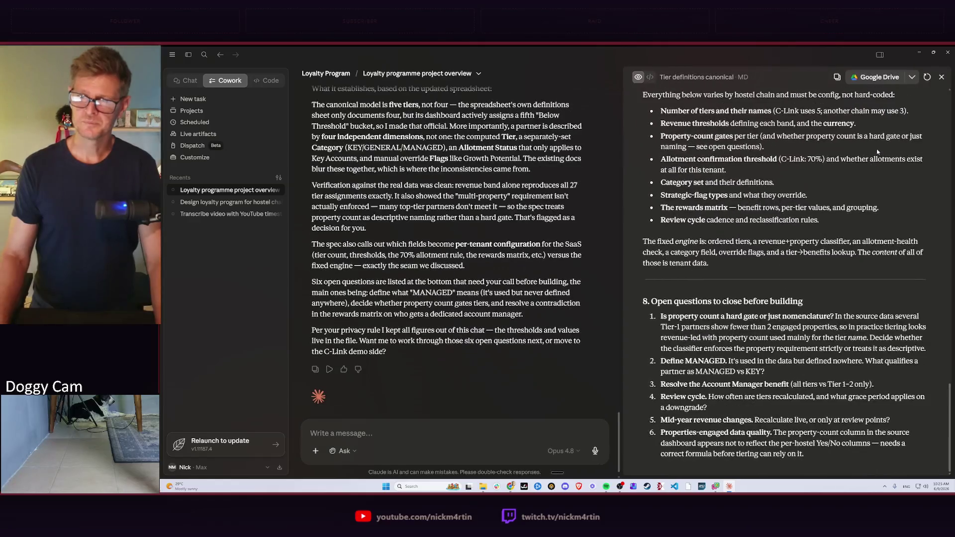
pyautogui.scroll(5, 797, 247)
pyautogui.scroll(5, 797, 248)
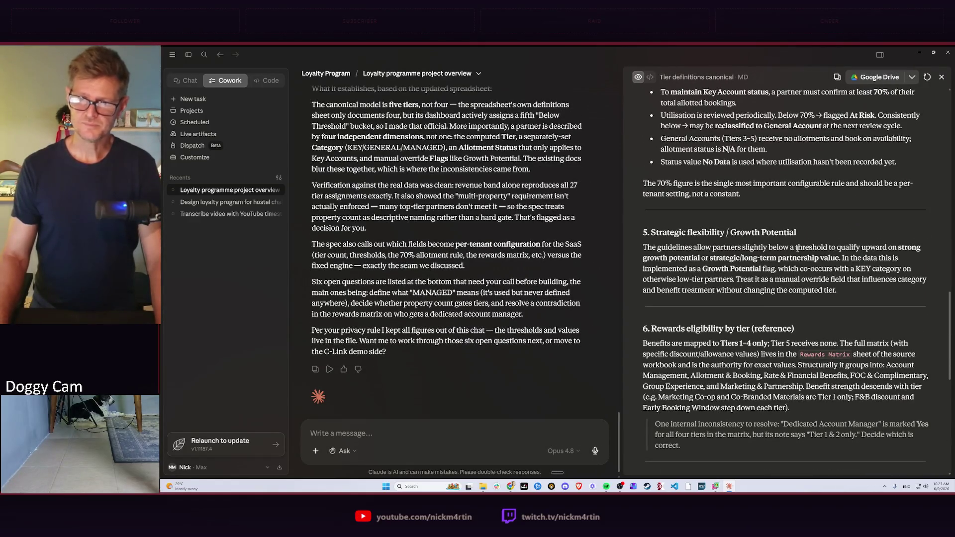
pyautogui.scroll(5, 797, 248)
pyautogui.scroll(5, 797, 248)
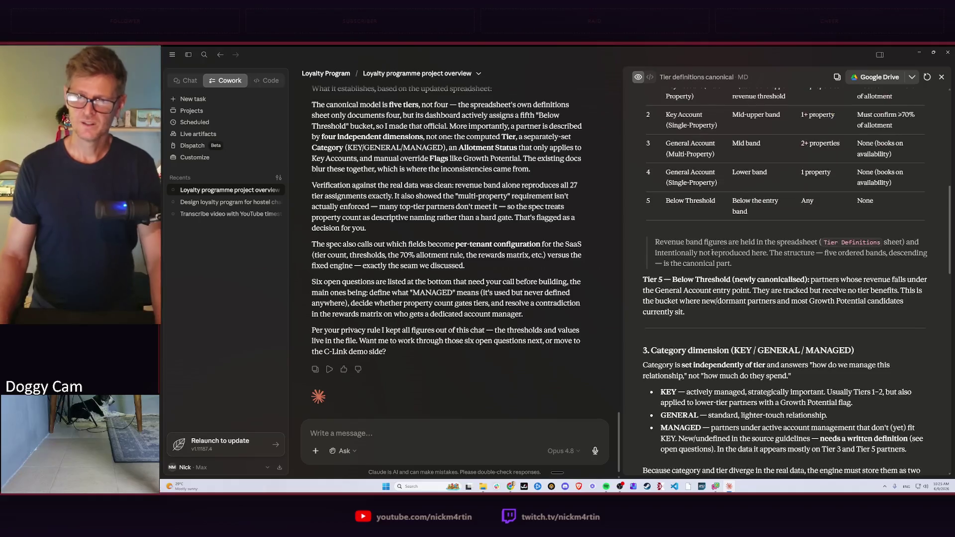
pyautogui.moveTo(623, 266); pyautogui.dragTo(563, 266)
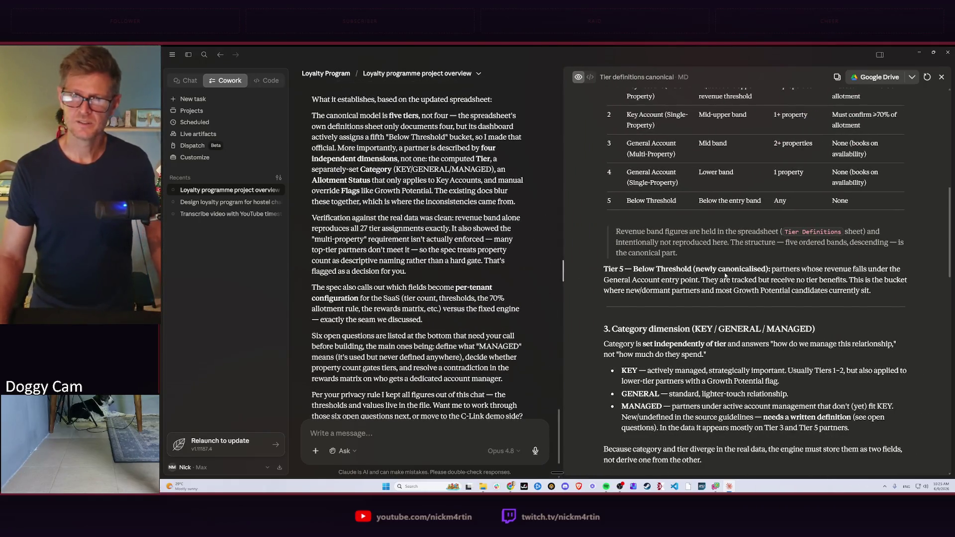
pyautogui.scroll(3, 746, 268)
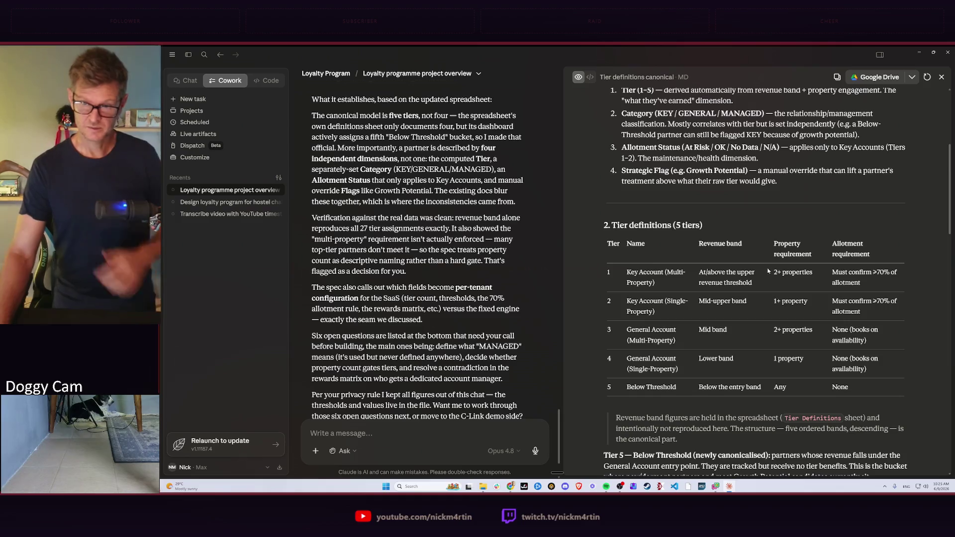
pyautogui.scroll(3, 747, 267)
pyautogui.scroll(1, 785, 242)
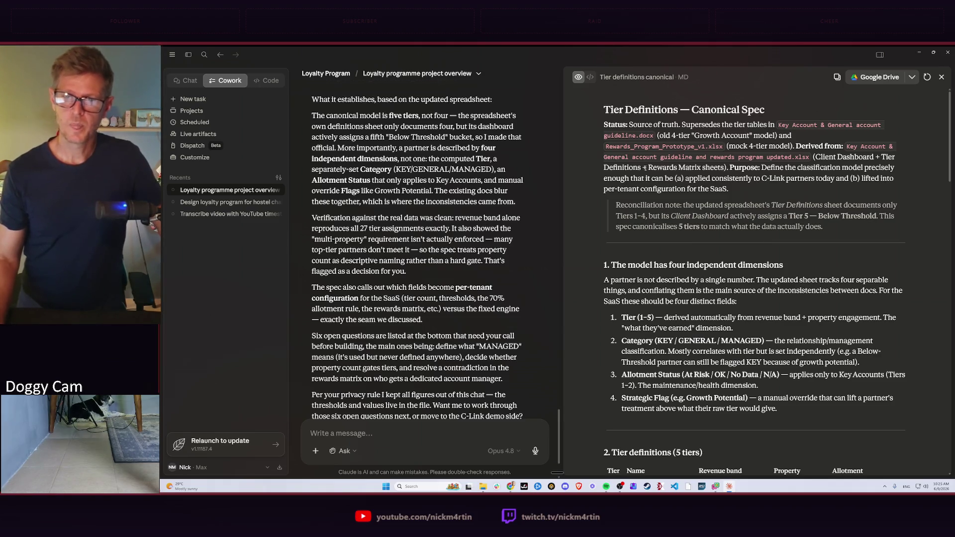
pyautogui.scroll(-1, 675, 229)
pyautogui.scroll(-1, 744, 198)
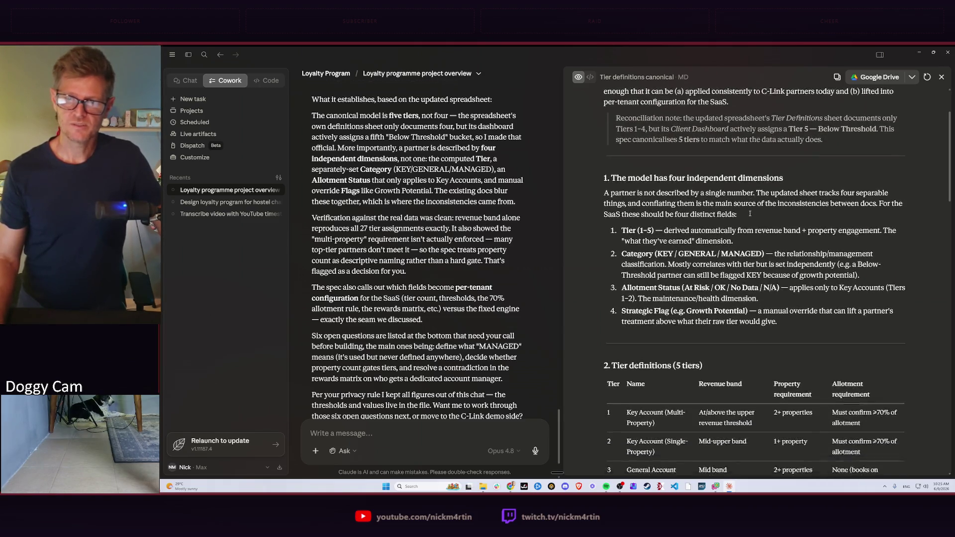
pyautogui.scroll(-1, 681, 209)
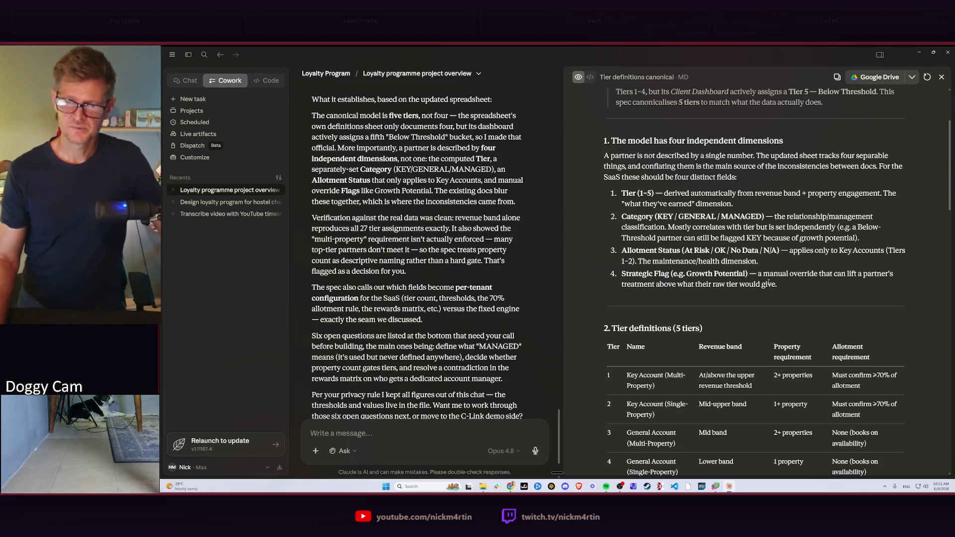
pyautogui.scroll(-1, 768, 283)
pyautogui.scroll(-3, 746, 261)
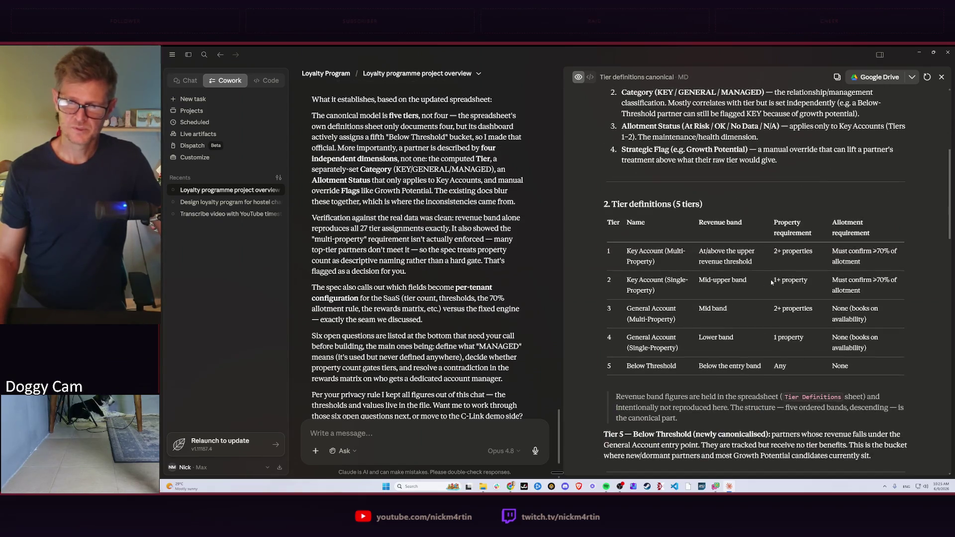
pyautogui.scroll(-2, 726, 235)
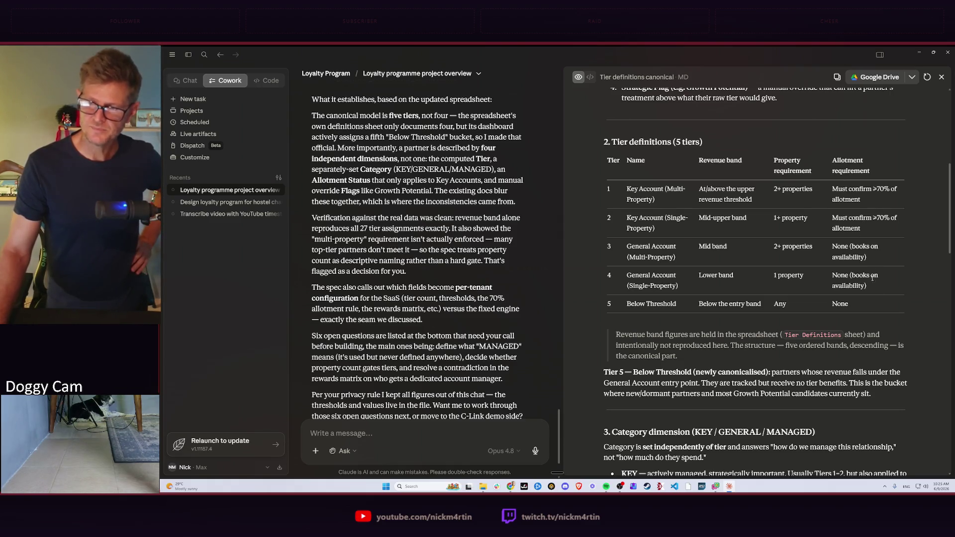
pyautogui.scroll(-2, 870, 290)
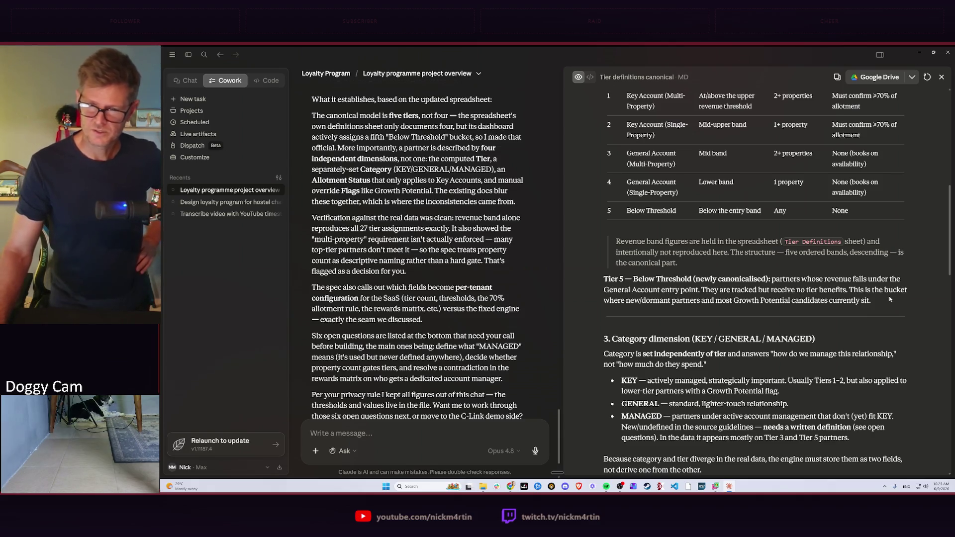
pyautogui.scroll(-2, 888, 296)
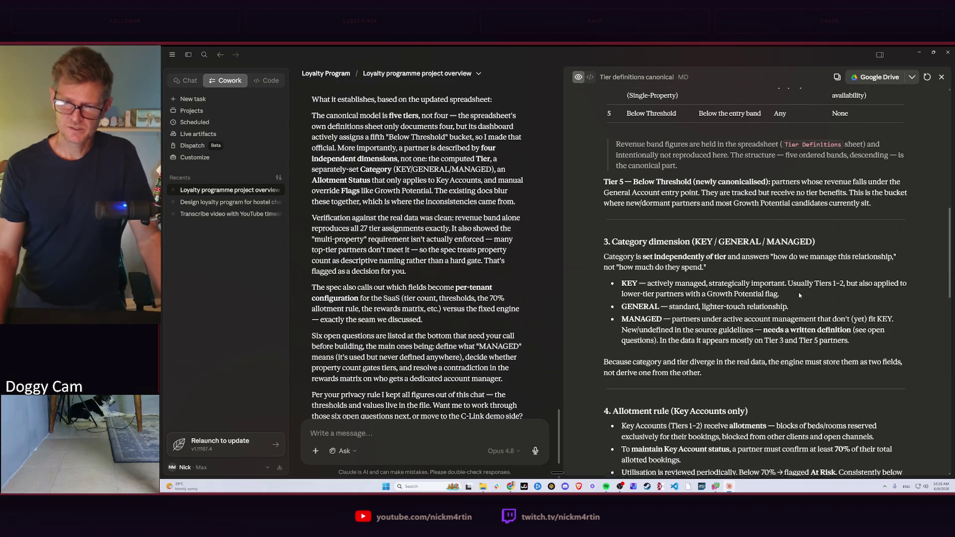
pyautogui.scroll(-2, 709, 314)
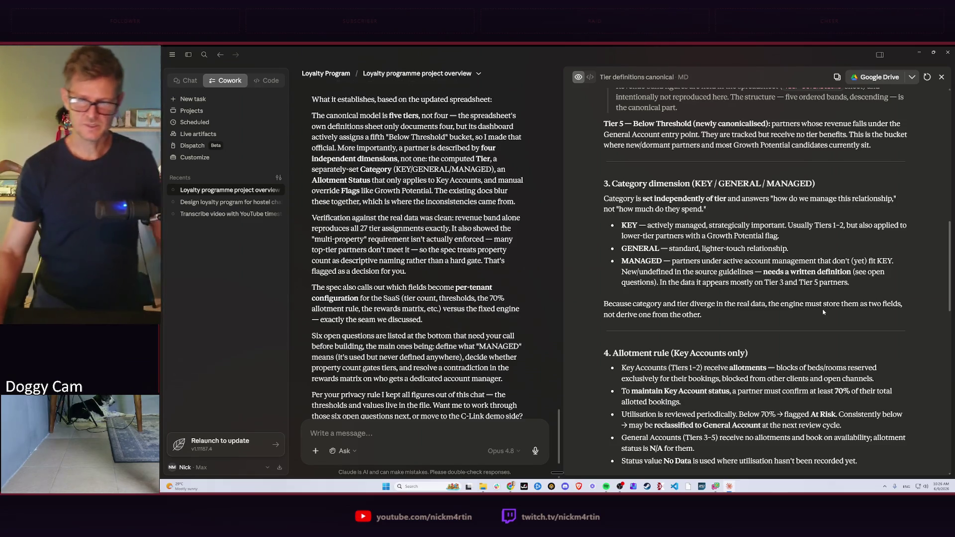
pyautogui.scroll(-5, 800, 240)
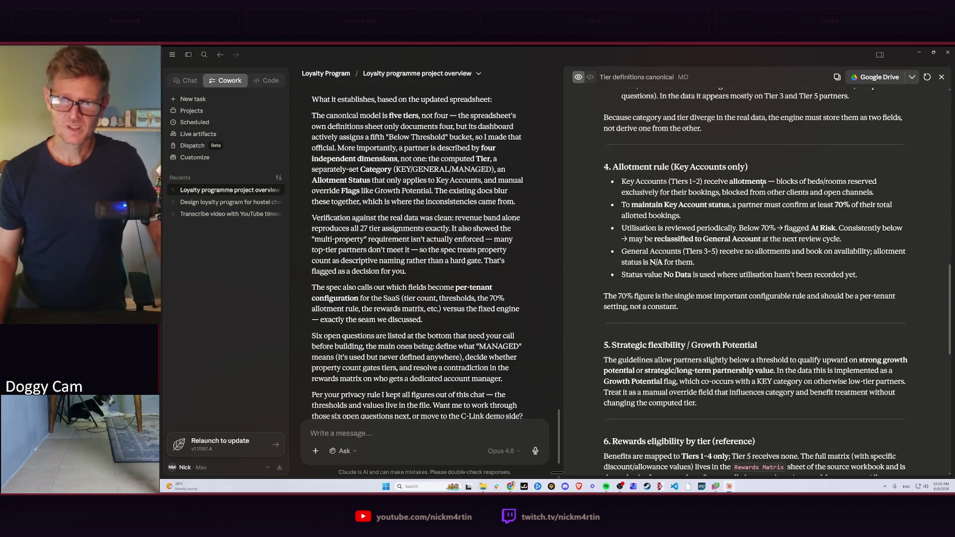
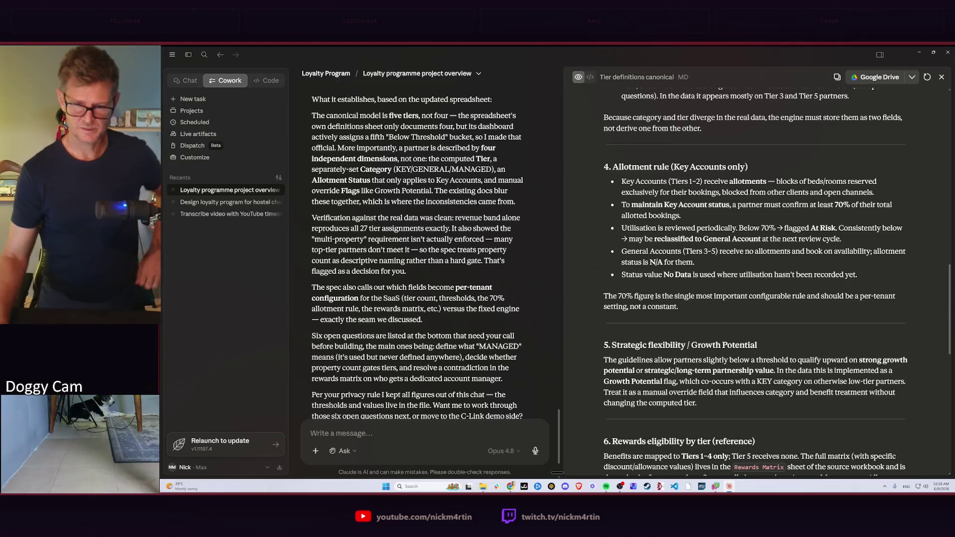
pyautogui.scroll(-1, 717, 314)
pyautogui.scroll(-1, 719, 301)
pyautogui.scroll(-1, 747, 262)
pyautogui.scroll(-1, 773, 231)
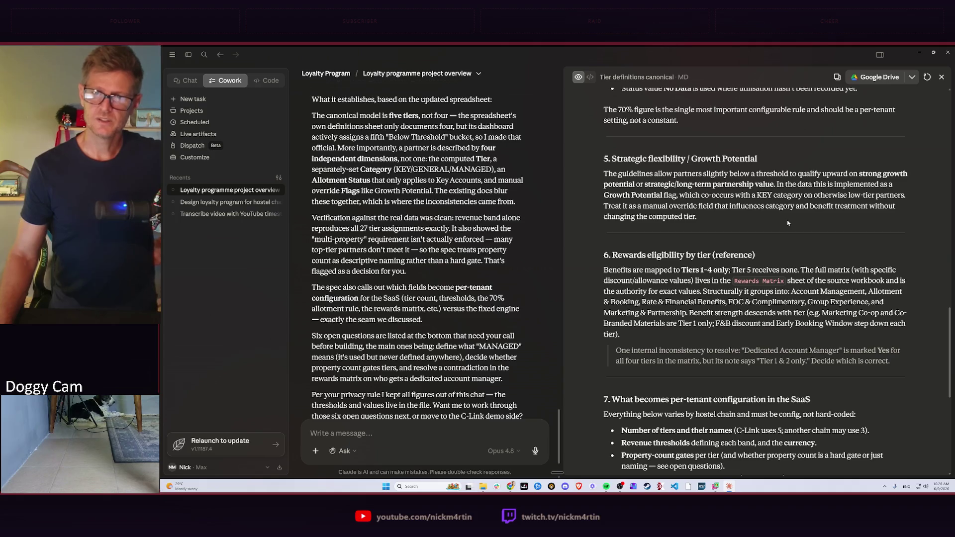
pyautogui.scroll(-1, 868, 186)
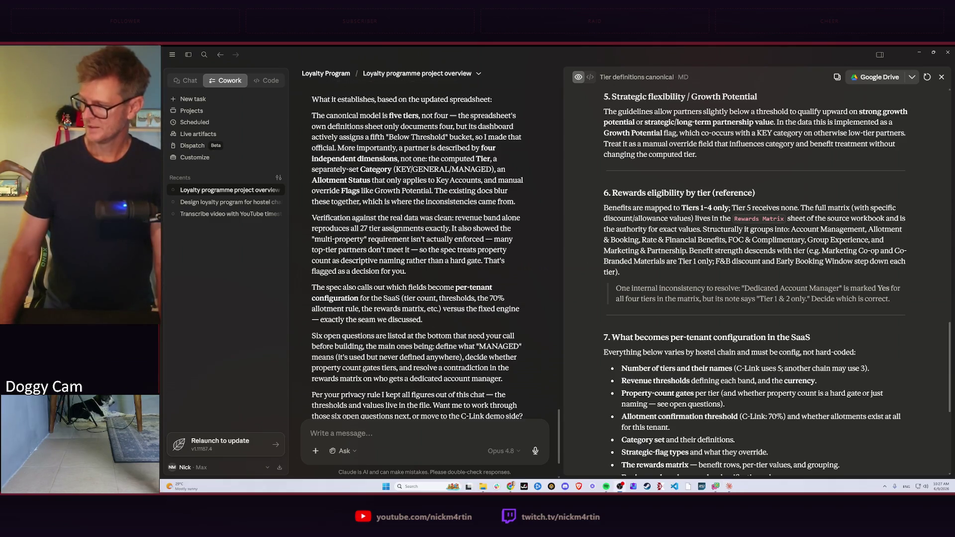
pyautogui.scroll(-1, 695, 310)
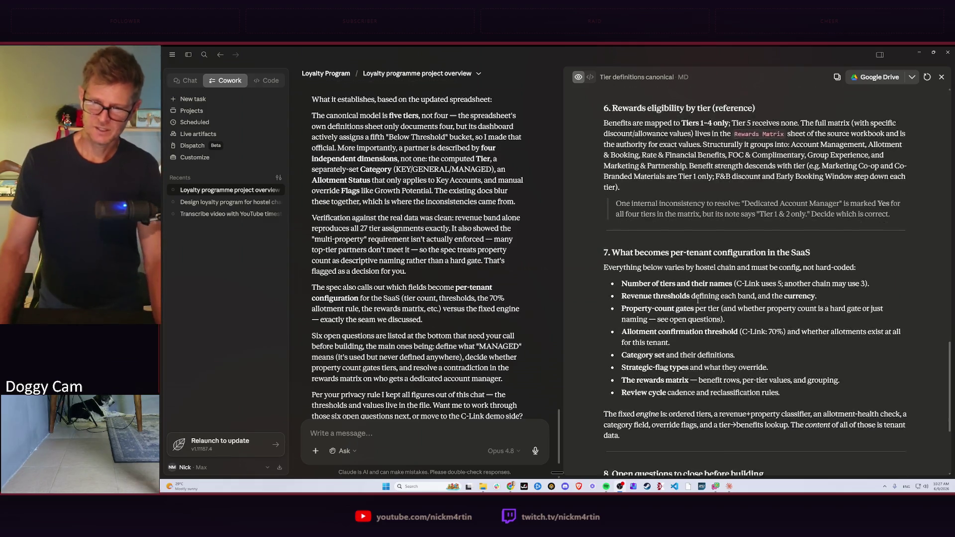
pyautogui.scroll(-2, 695, 310)
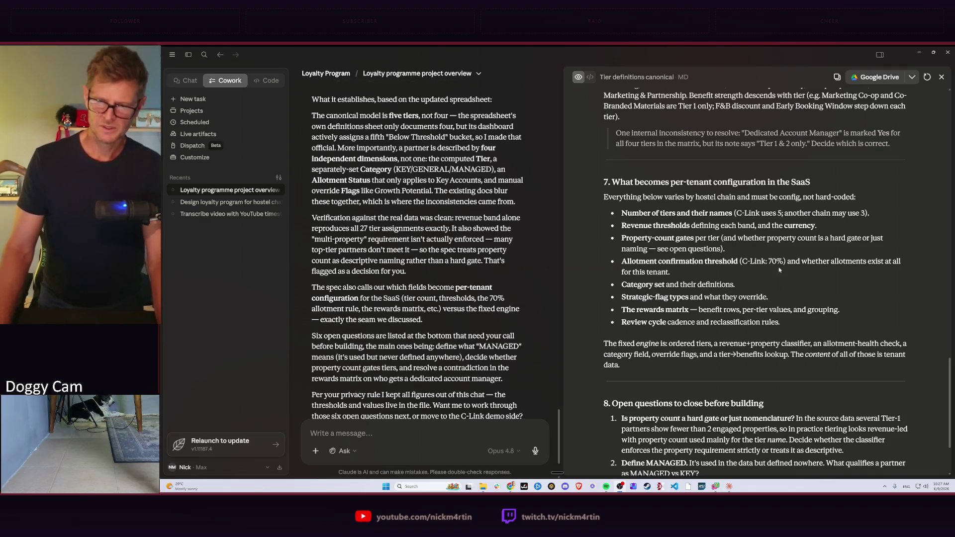
pyautogui.scroll(-3, 779, 270)
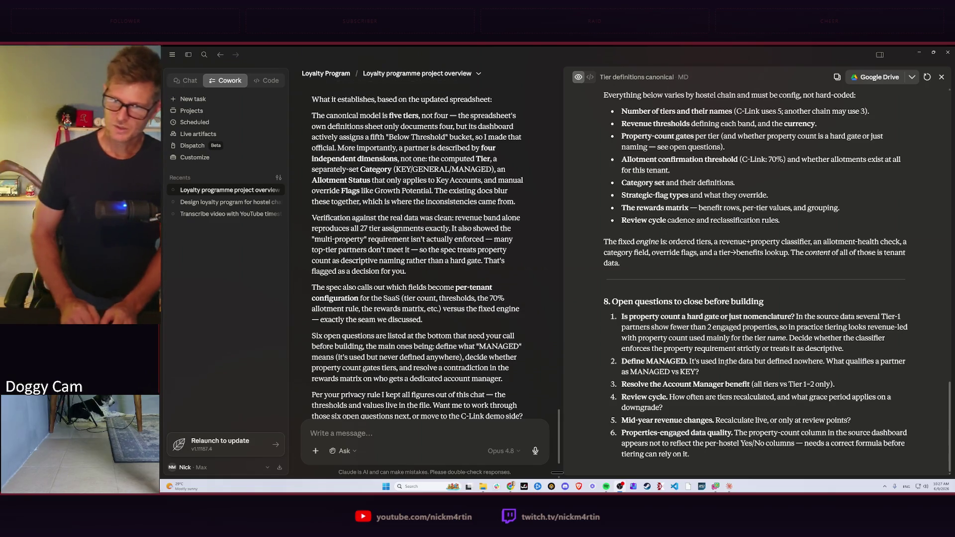
# Select the word 'nomenclature' in open question 1 and bring up the window switcher
pyautogui.doubleClick(757, 316)
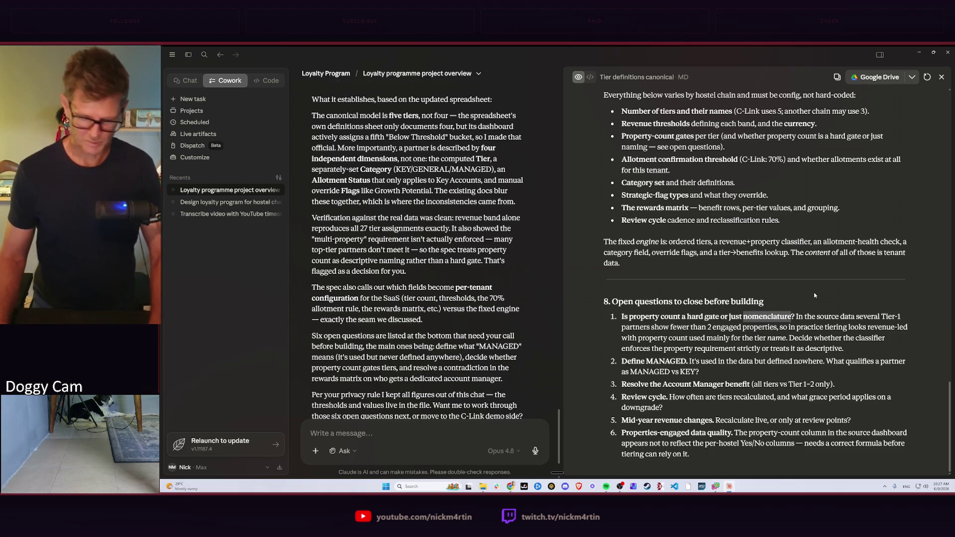
pyautogui.hotkey('alt', 'Tab')
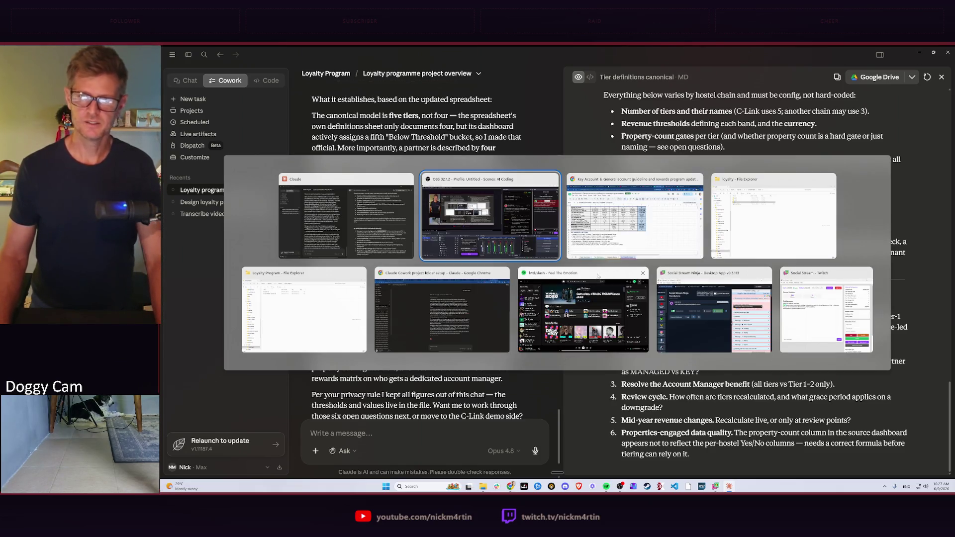
pyautogui.moveTo(441, 309)
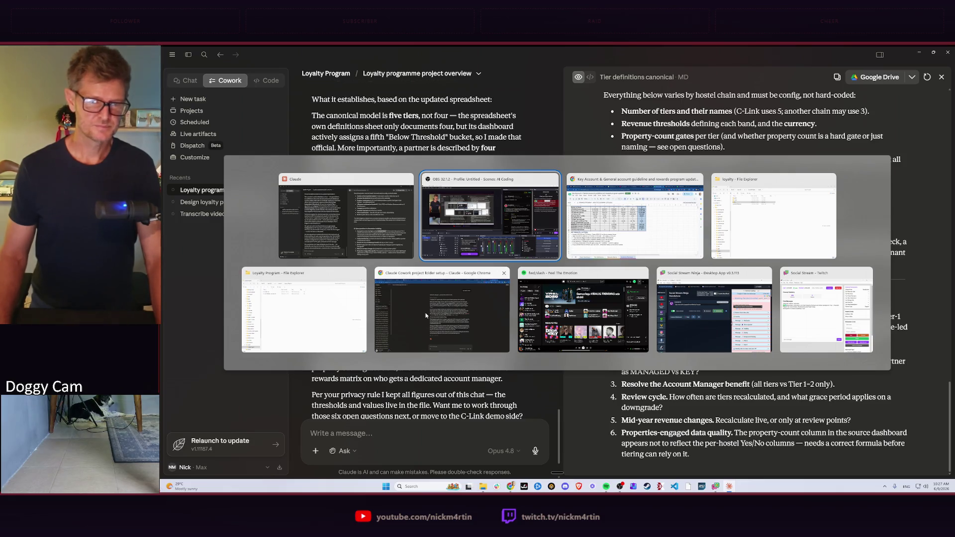
# Ask the Chrome Claude chat 'what does nomenclature mean?' and return to the Cowork document
pyautogui.click(439, 324)
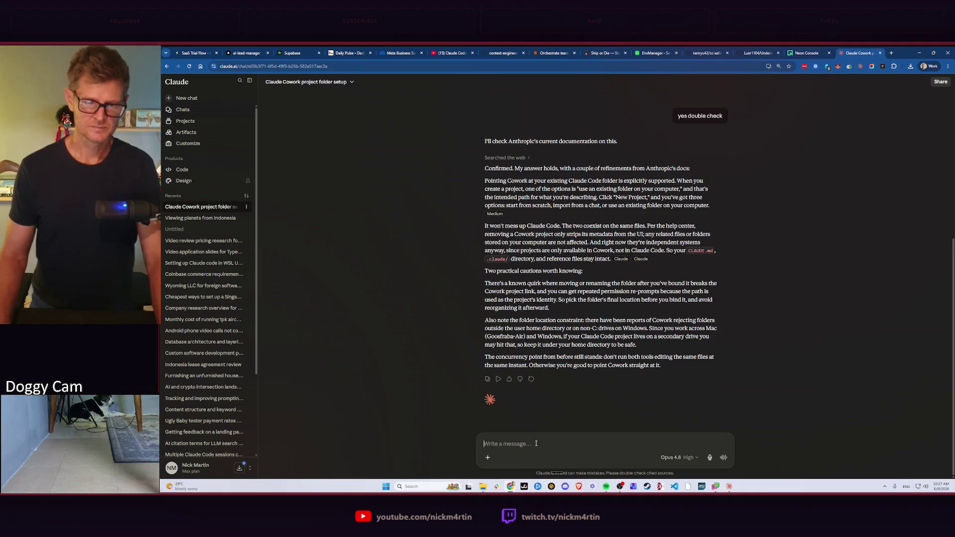
pyautogui.write('what does')
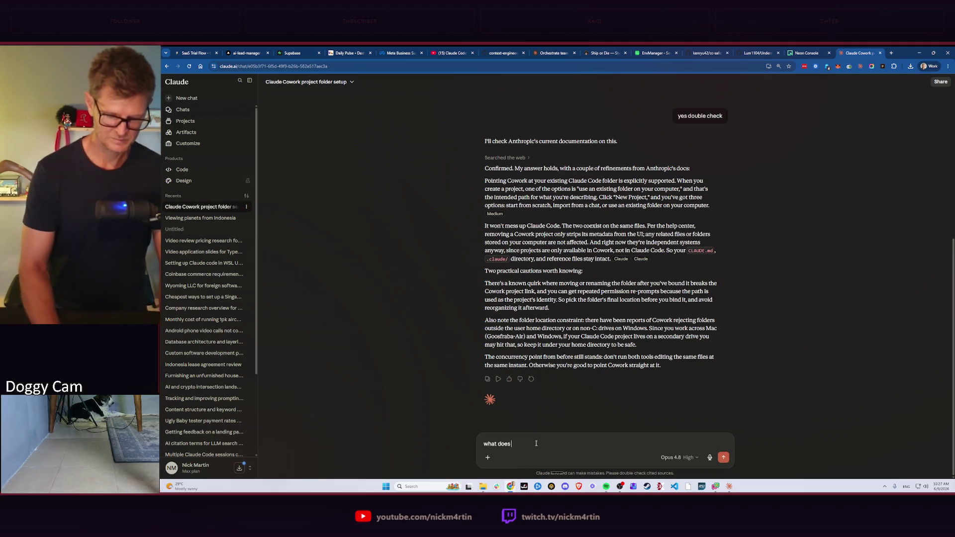
pyautogui.write(' nomenclature mean')
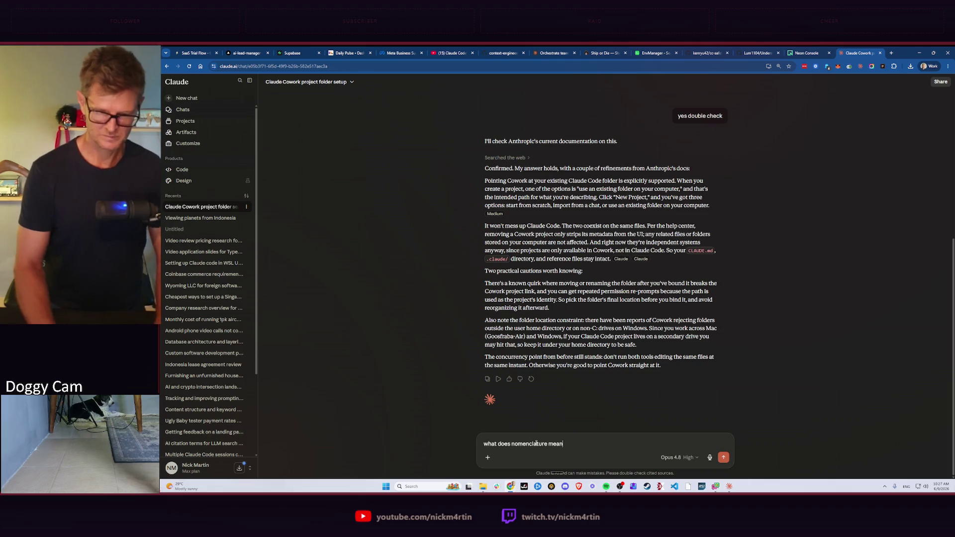
pyautogui.write('?')
pyautogui.press('Return')
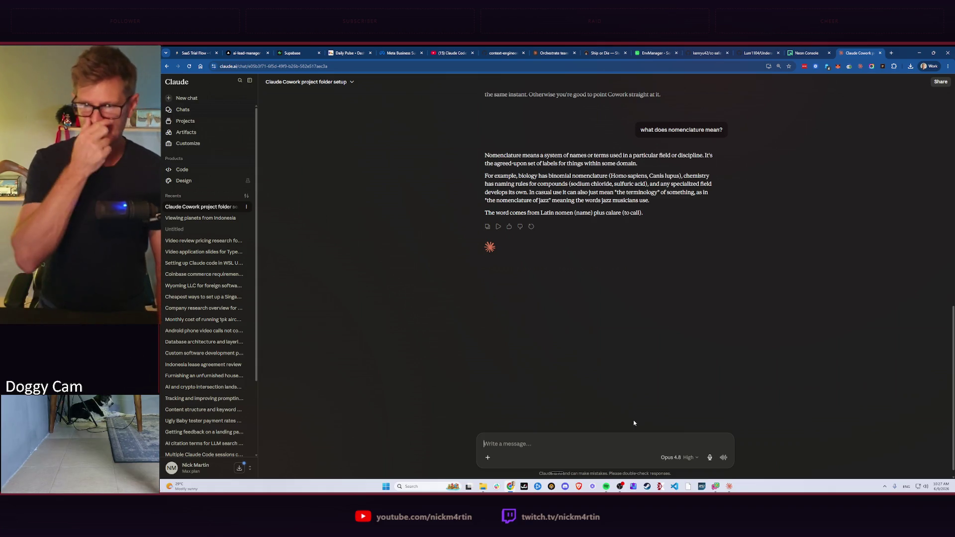
pyautogui.hotkey('alt', 'Tab')
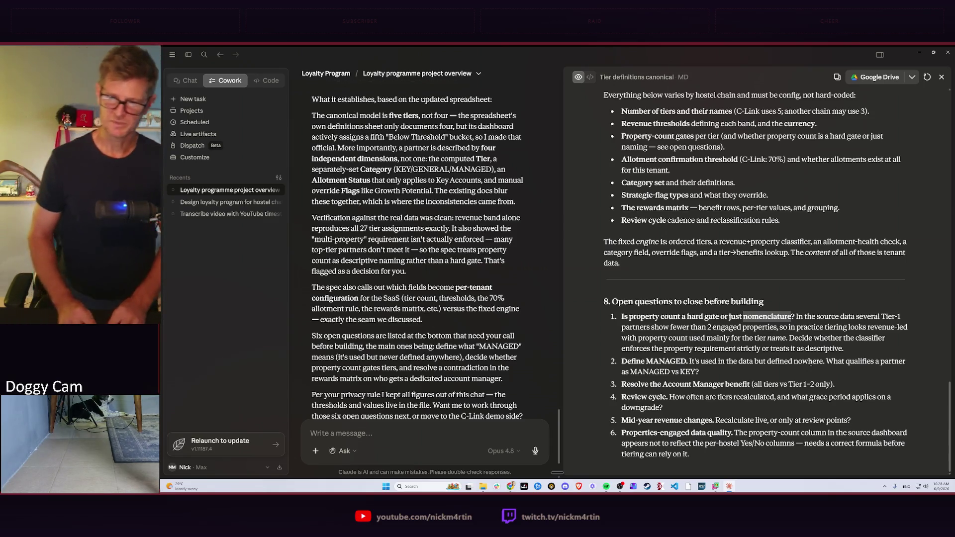
pyautogui.hotkey('alt', 'Tab')
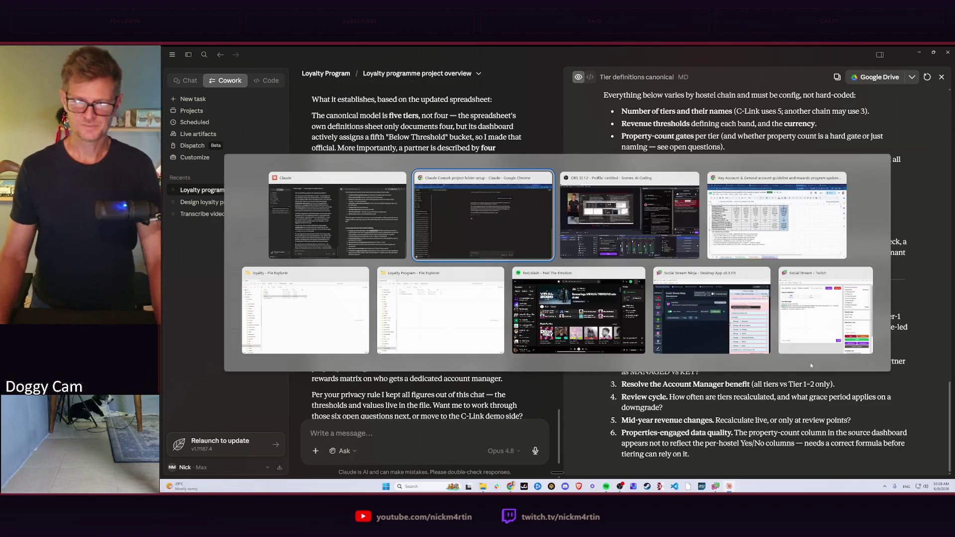
pyautogui.hotkey('alt', 'Tab')
pyautogui.hotkey('alt', 'Tab')
pyautogui.press('Escape')
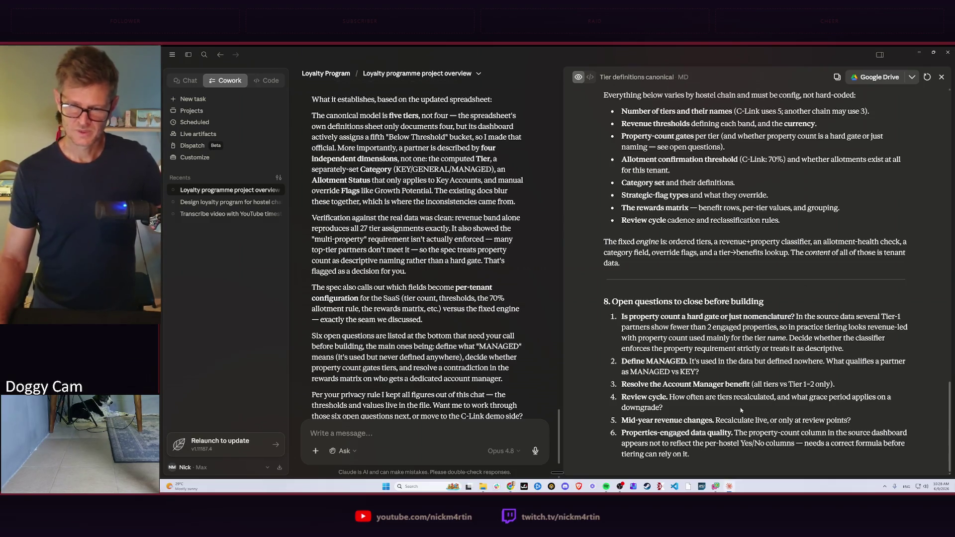
pyautogui.scroll(1, 667, 395)
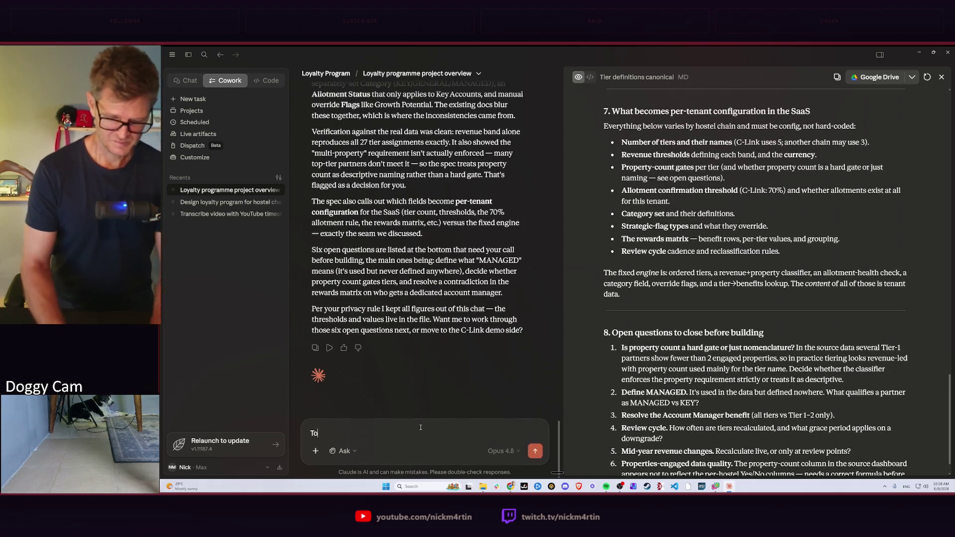
pyautogui.write('To answer your q')
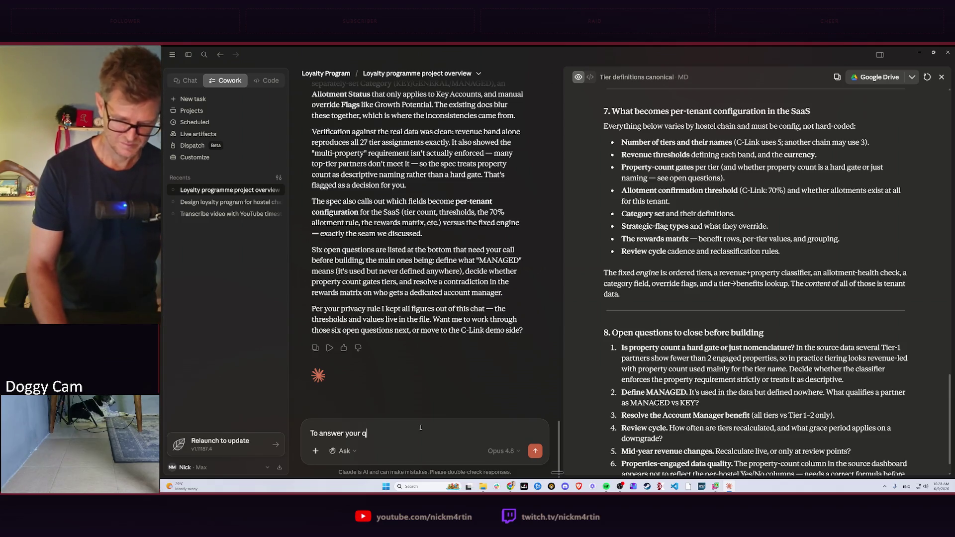
pyautogui.write('uestions:')
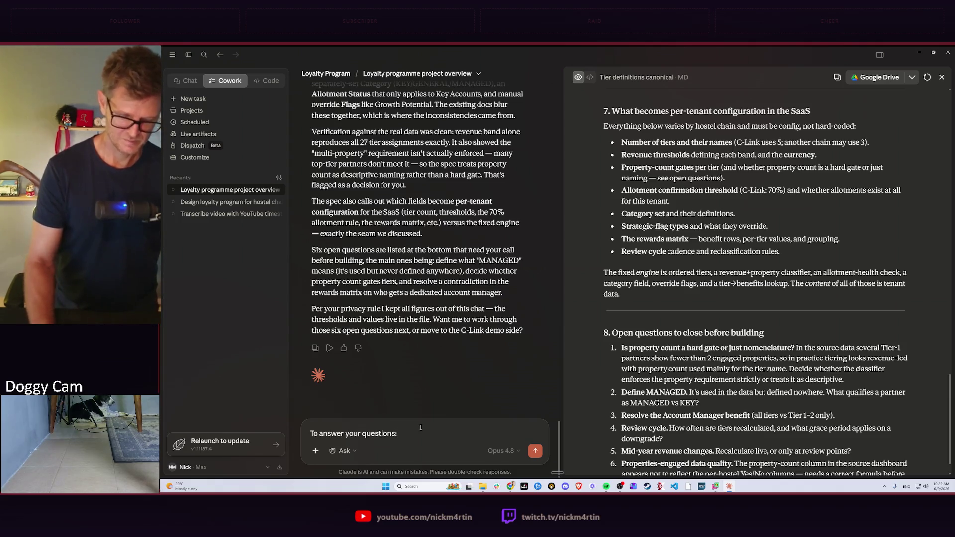
# Write answer 2: info must come from the client; ask for better names than 'category'
pyautogui.hotkey('shift', 'Return')
pyautogui.write('. ')
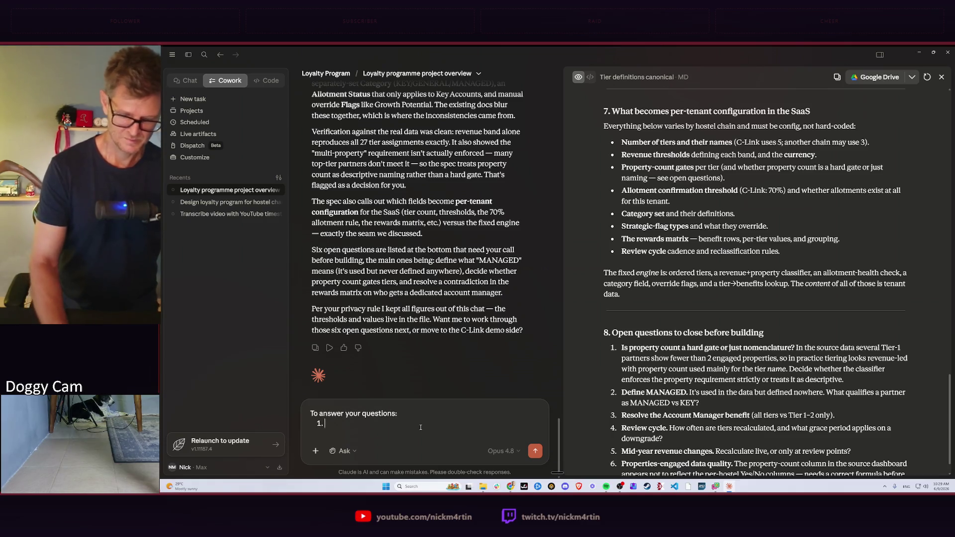
pyautogui.write('I believe this ')
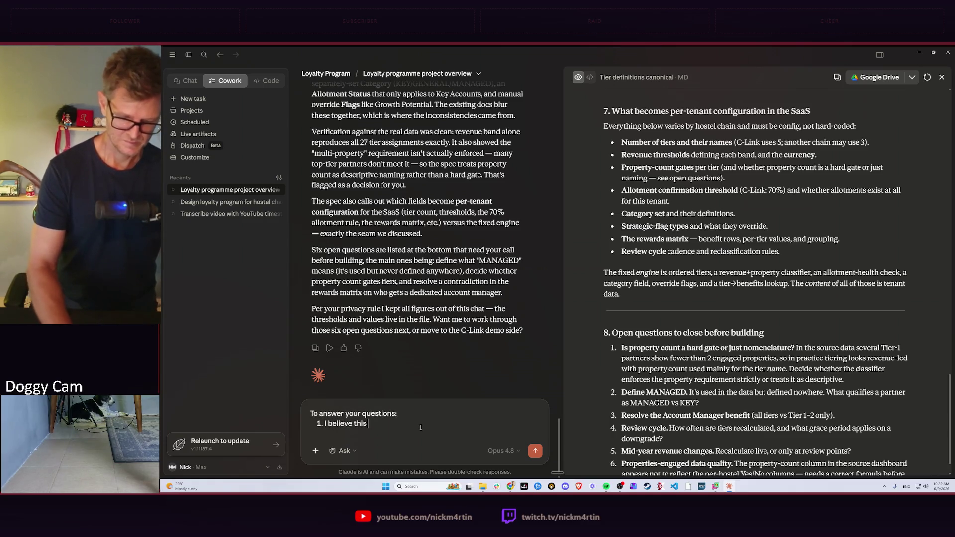
pyautogui.write('irme')
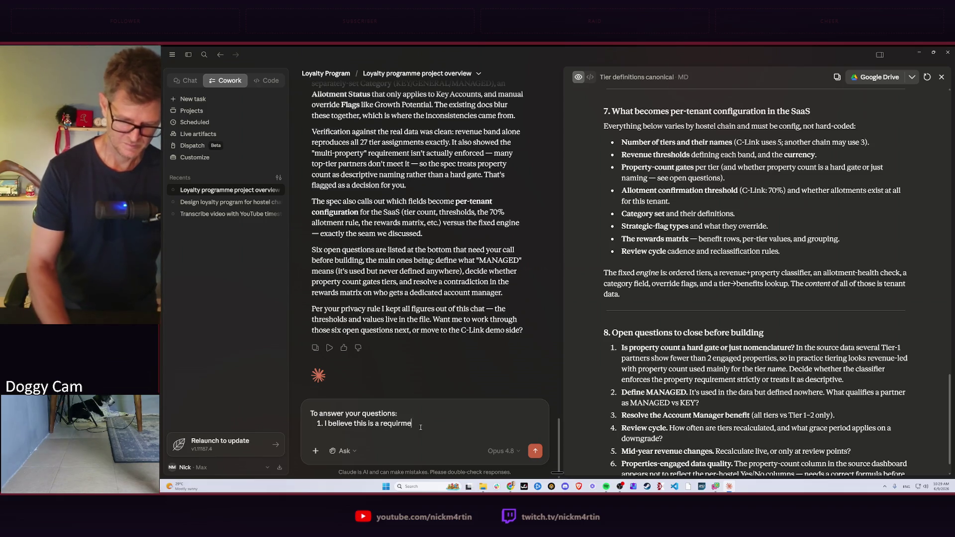
pyautogui.write('nt that categ')
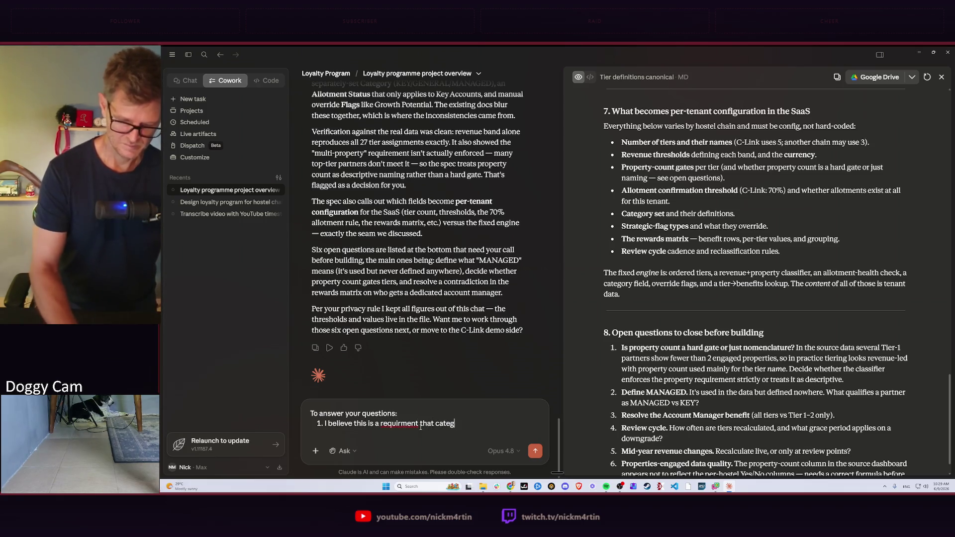
pyautogui.write('orises th')
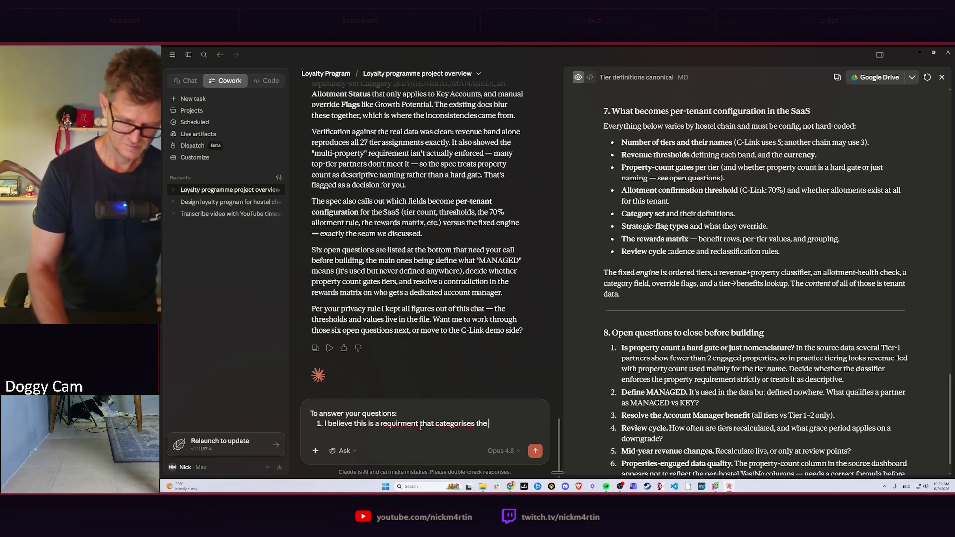
pyautogui.write('er')
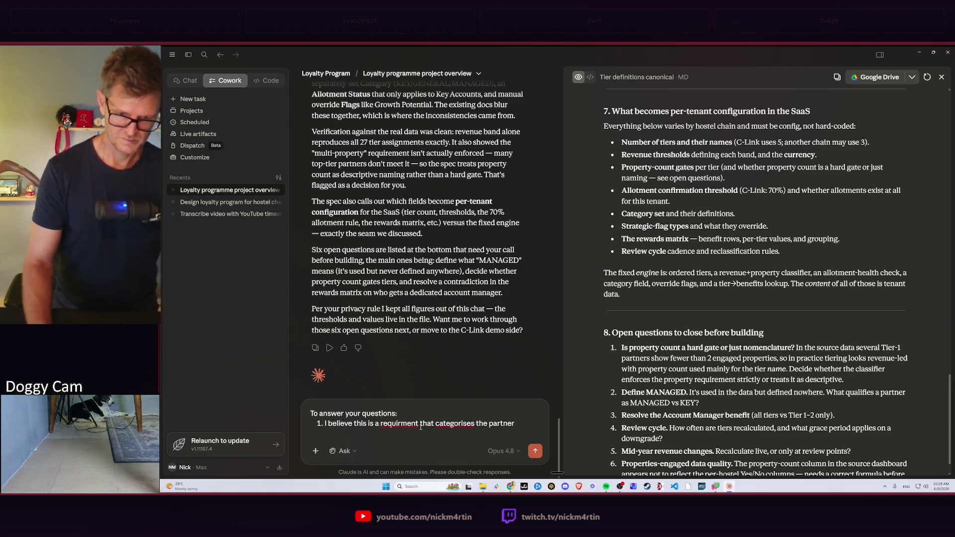
pyautogui.press('Return')
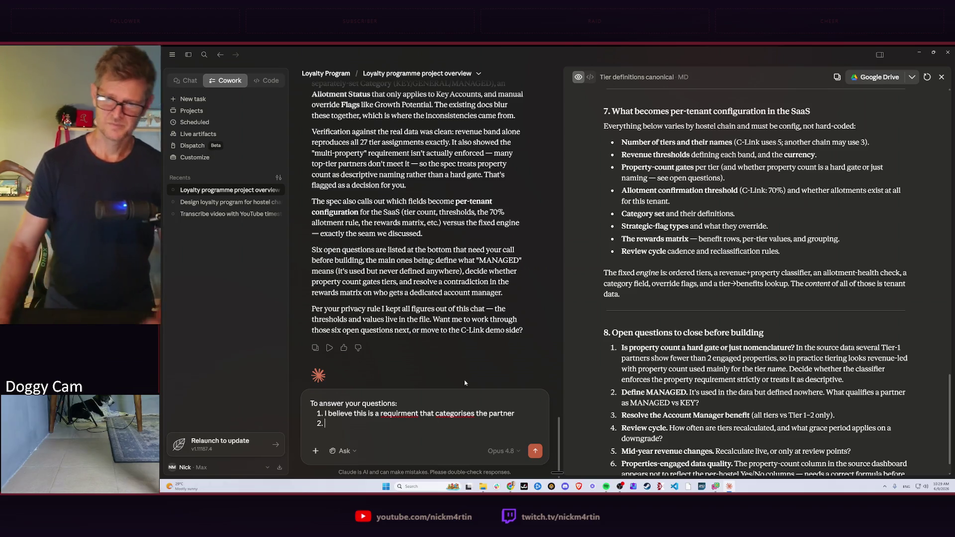
pyautogui.scroll(-2, 756, 334)
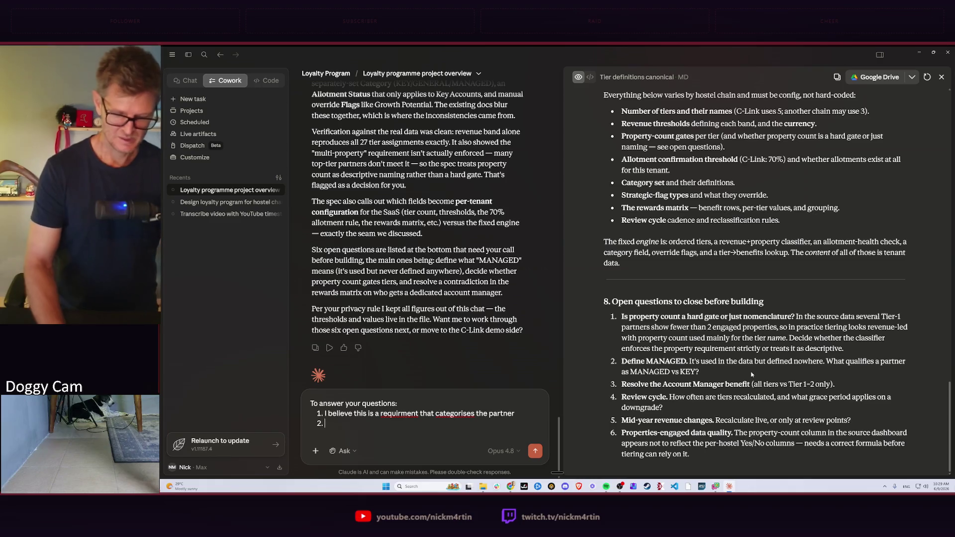
pyautogui.write('I will have to get this info from the client. Aside, I don')
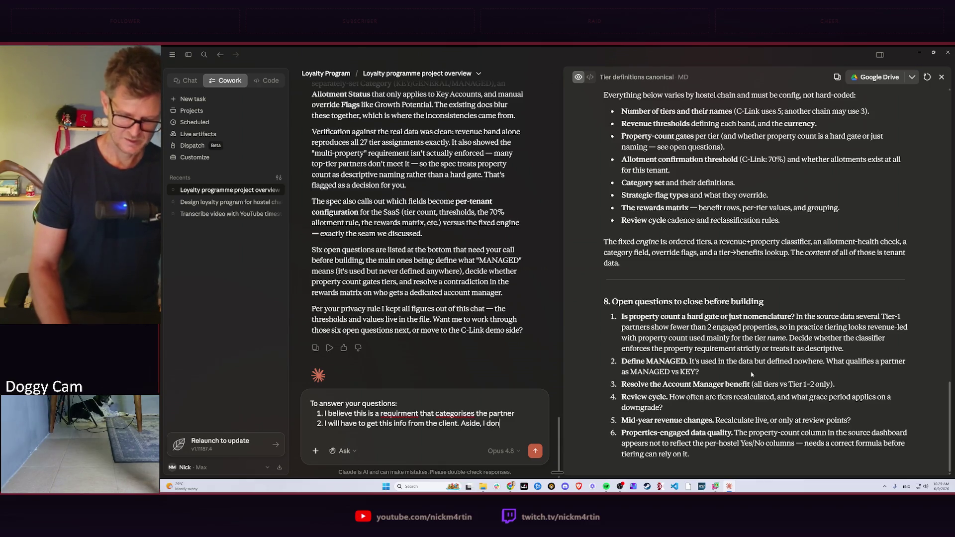
pyautogui.write('cate')
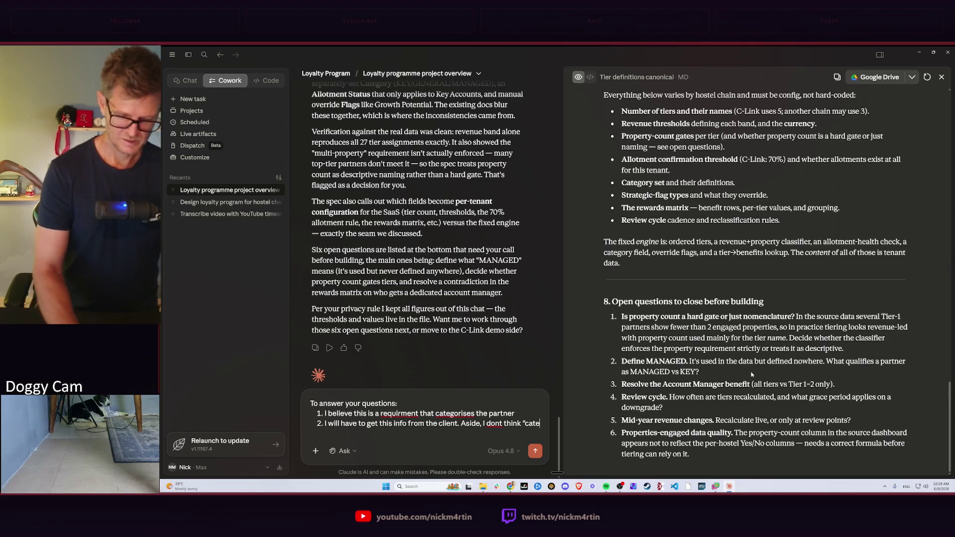
pyautogui.write('go')
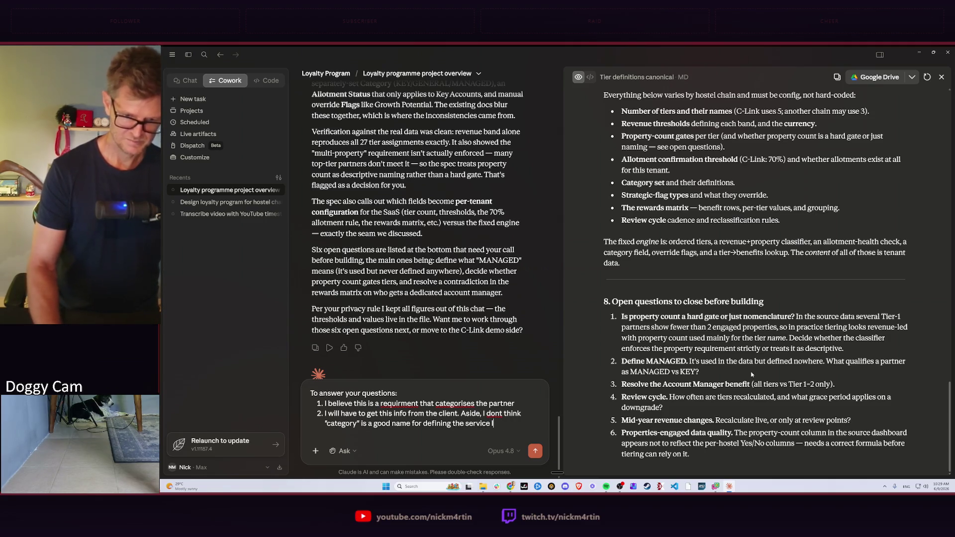
pyautogui.write('rtners? Can you su')
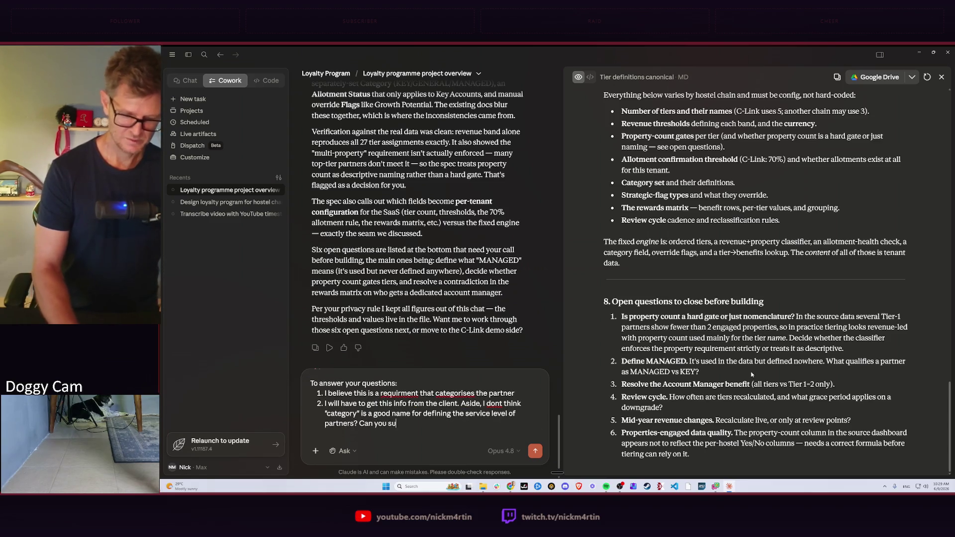
pyautogui.write('ggest a few bet')
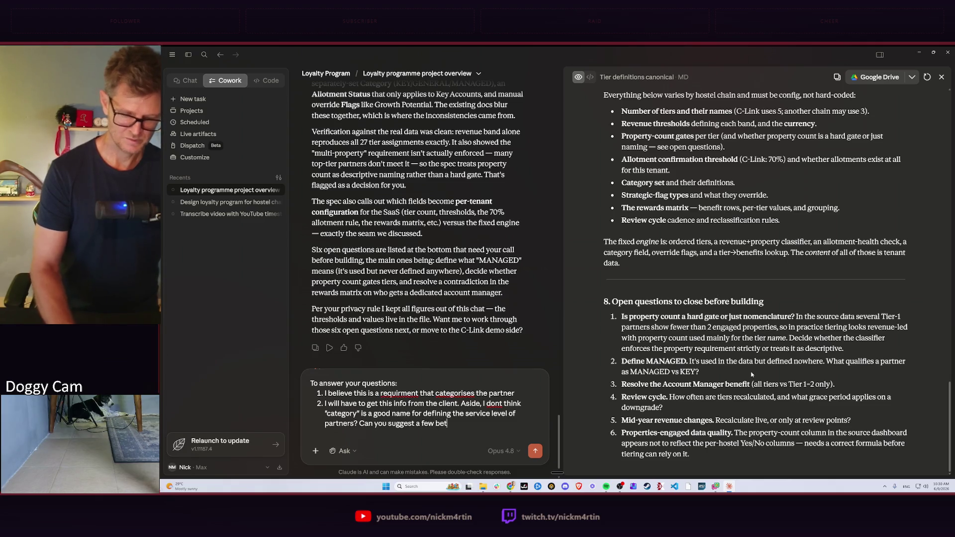
pyautogui.write('one')
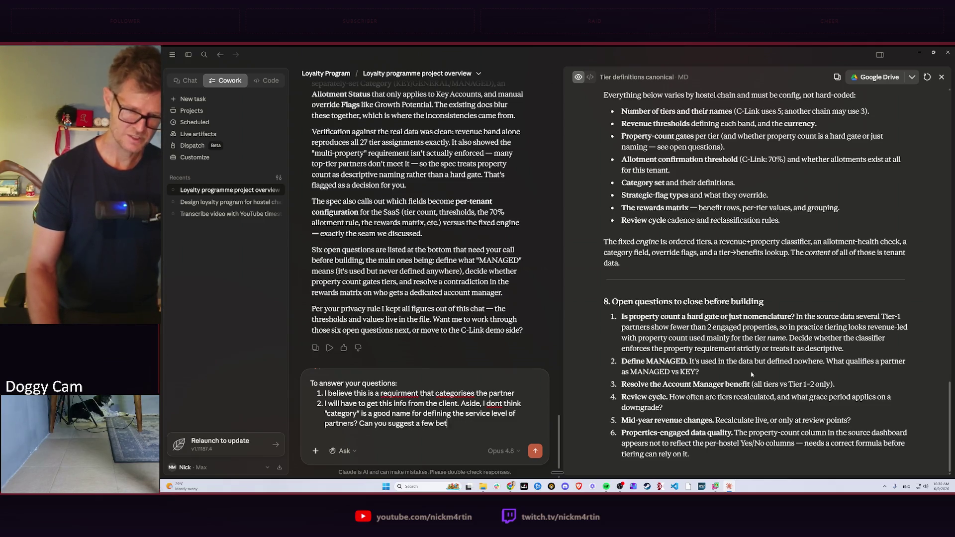
pyautogui.write('different ones?')
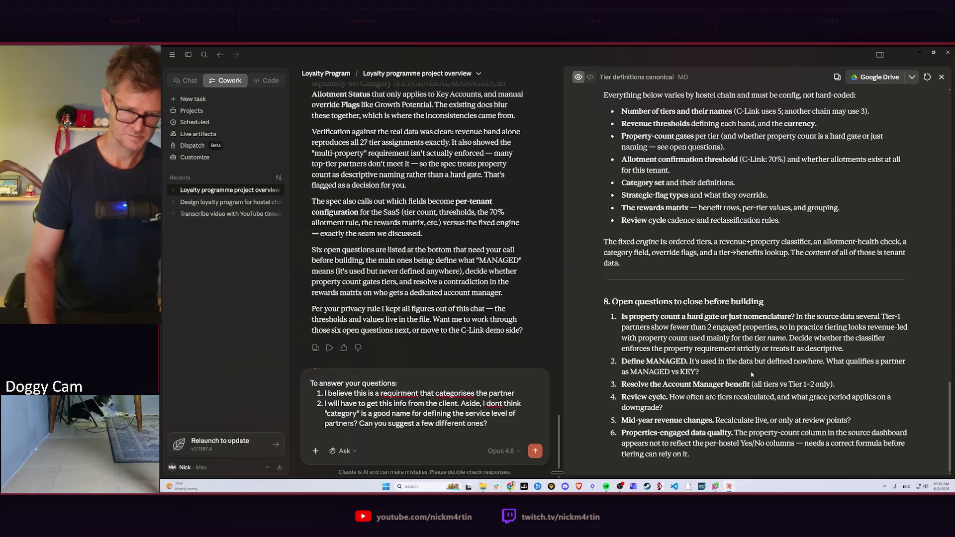
pyautogui.hotkey('shift', 'Return')
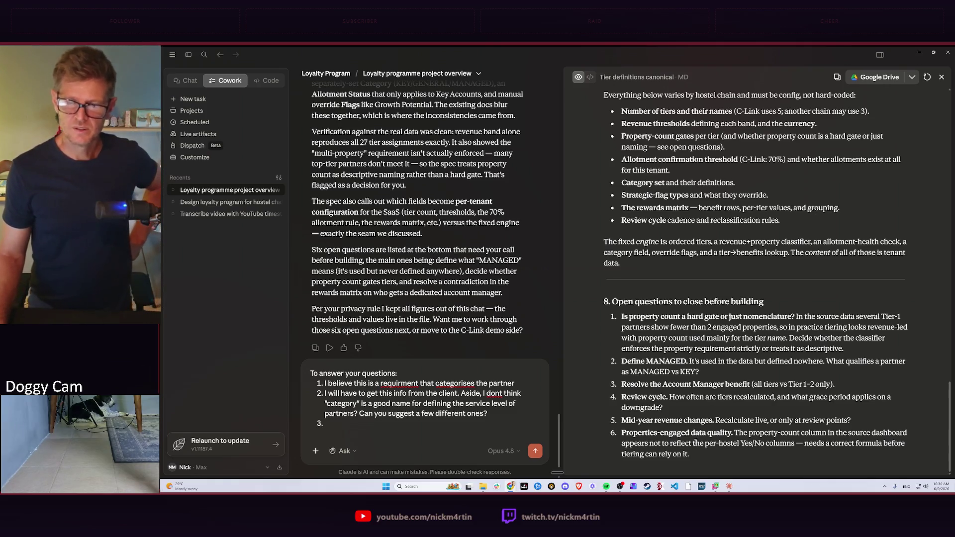
pyautogui.scroll(3, 775, 346)
pyautogui.scroll(2, 784, 354)
pyautogui.scroll(4, 797, 363)
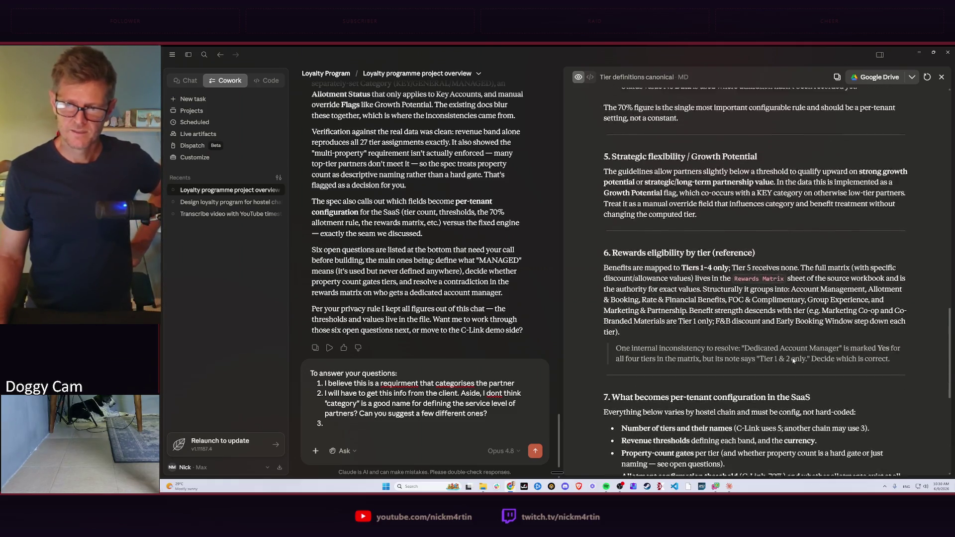
pyautogui.scroll(1, 800, 336)
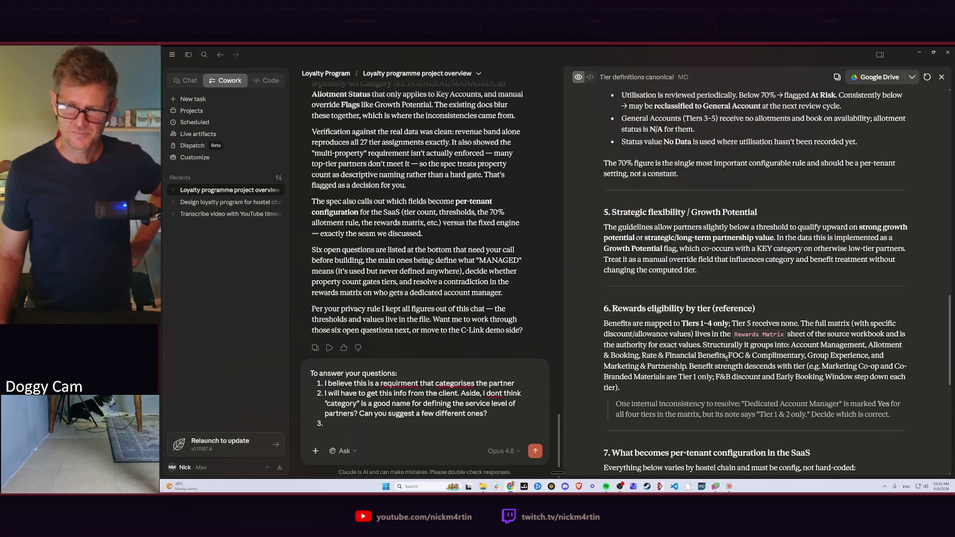
pyautogui.scroll(2, 751, 300)
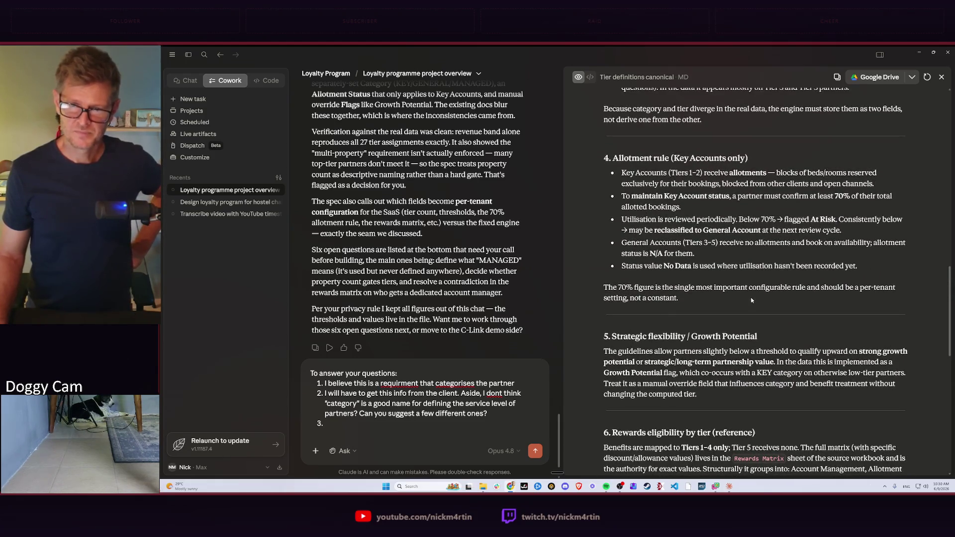
pyautogui.scroll(3, 752, 300)
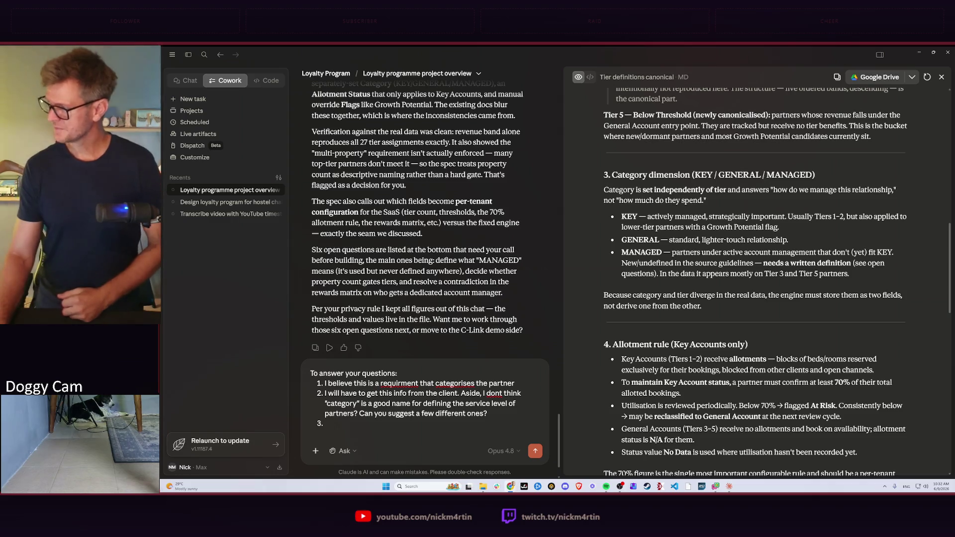
pyautogui.scroll(-1, 696, 392)
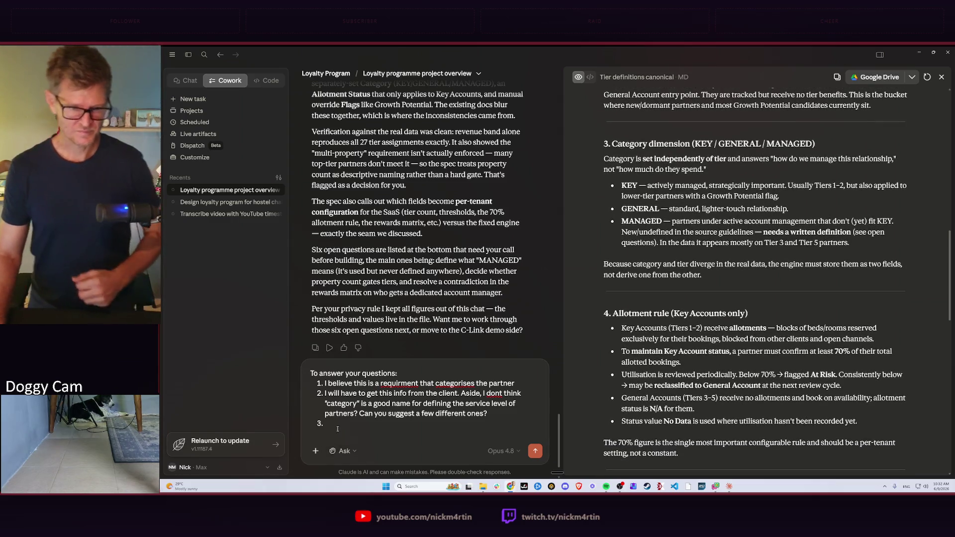
pyautogui.write('Keep th')
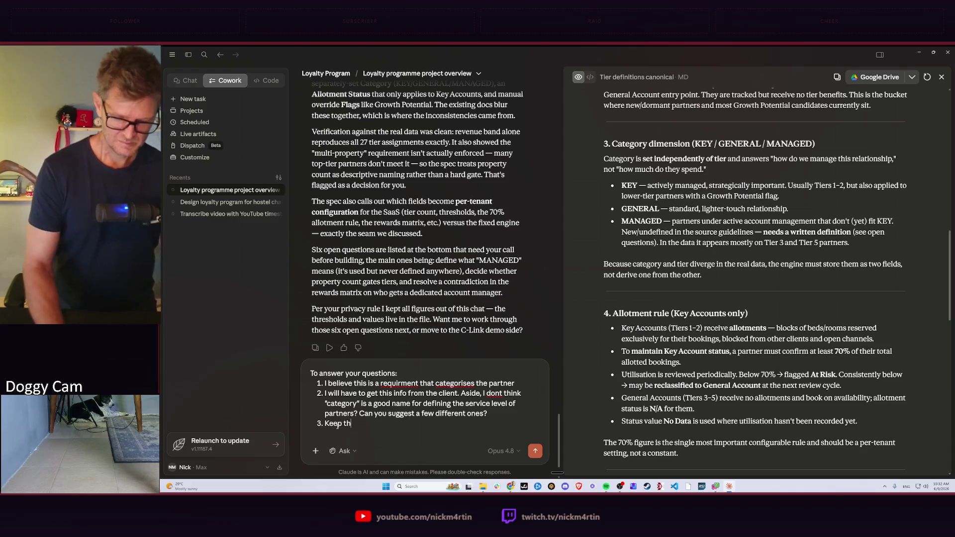
pyautogui.write('is is a question ')
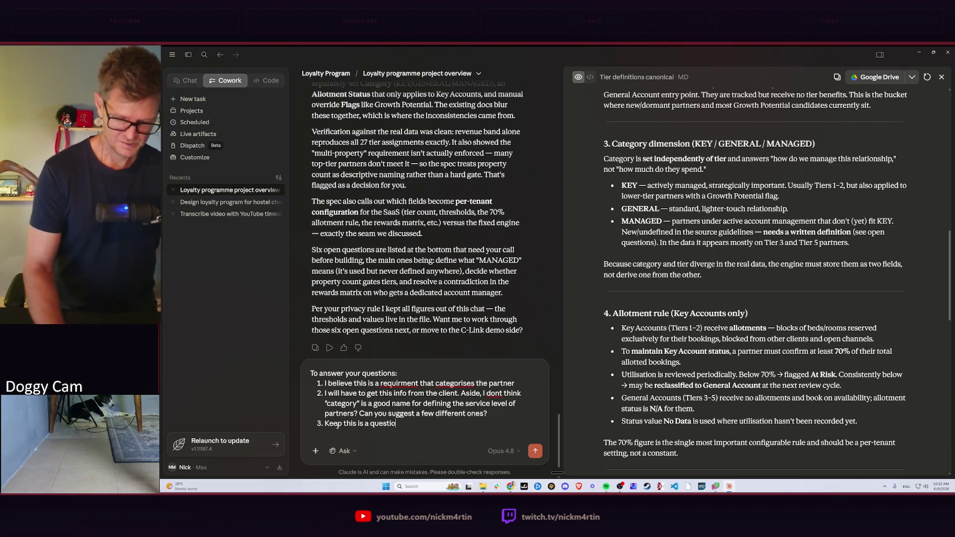
pyautogui.write('for the client.')
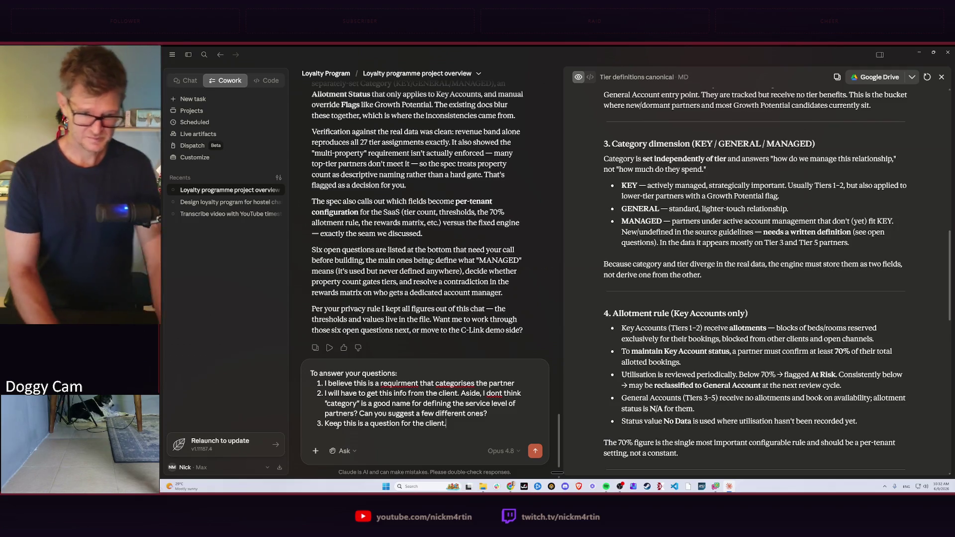
pyautogui.write(' We ')
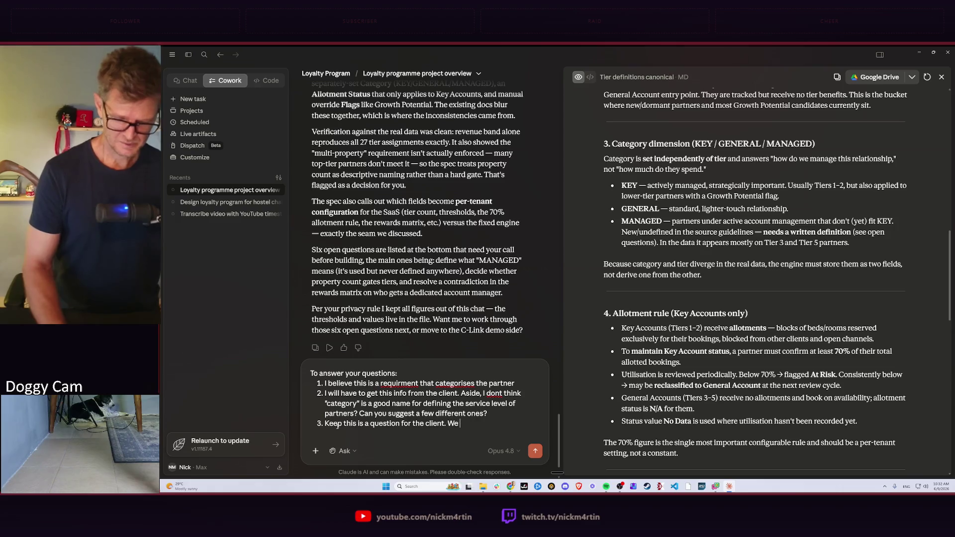
pyautogui.write('dont have that ')
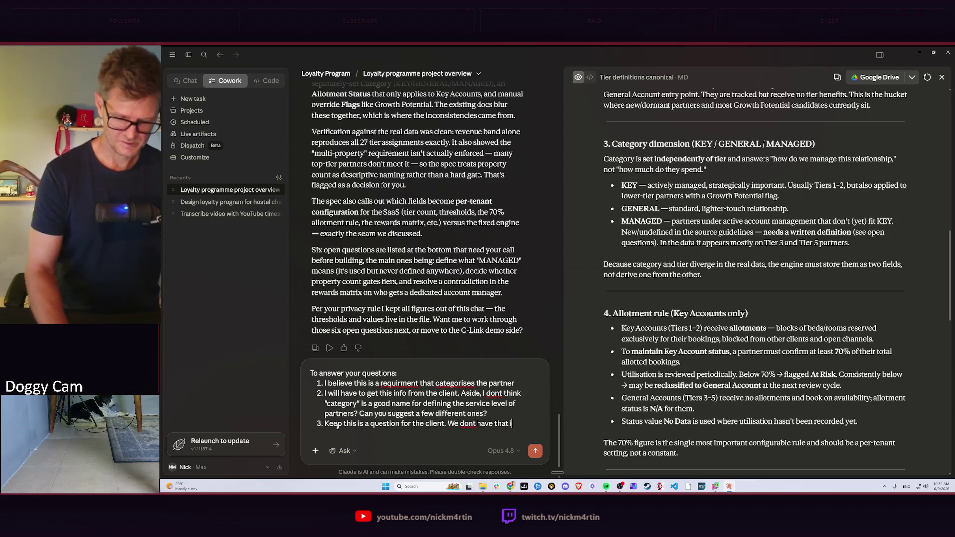
pyautogui.write('info ')
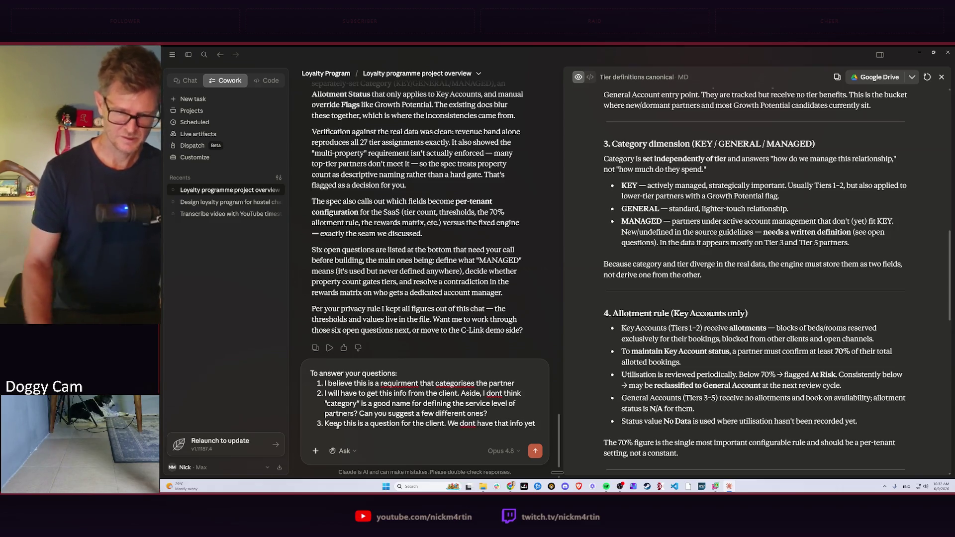
pyautogui.write('yet')
# Write answer 3 keeping it as a question for the client, then start item 4
pyautogui.press('Return')
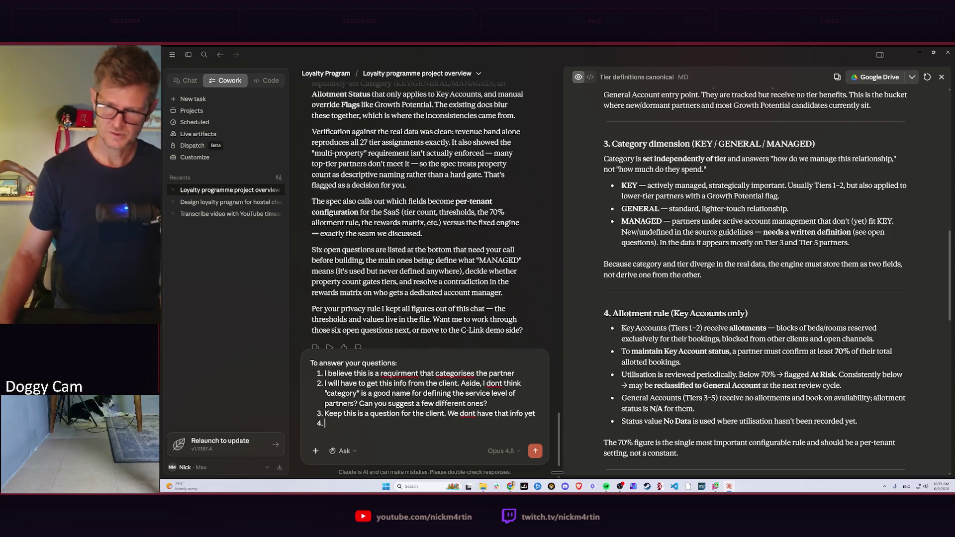
pyautogui.scroll(-3, 684, 277)
pyautogui.scroll(-3, 685, 277)
pyautogui.scroll(-3, 685, 277)
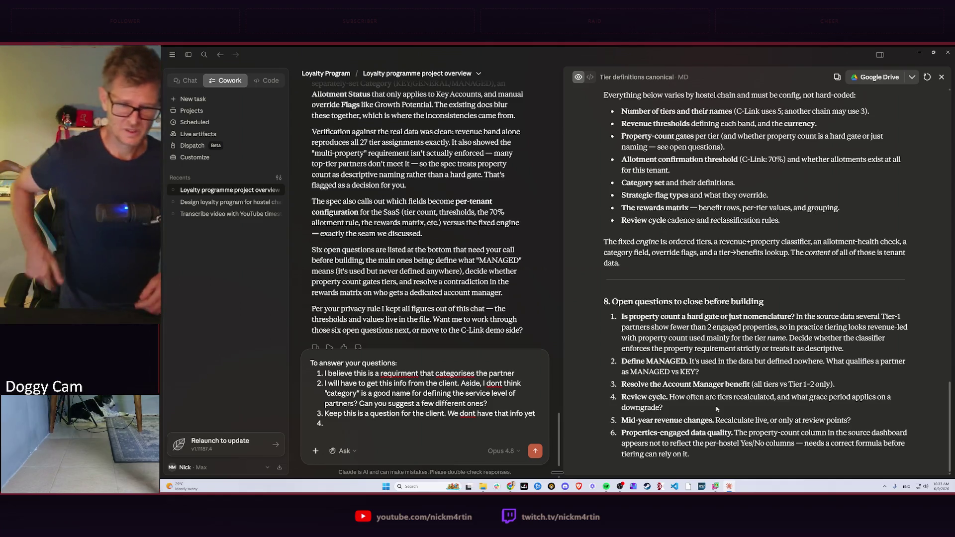
pyautogui.write('sam')
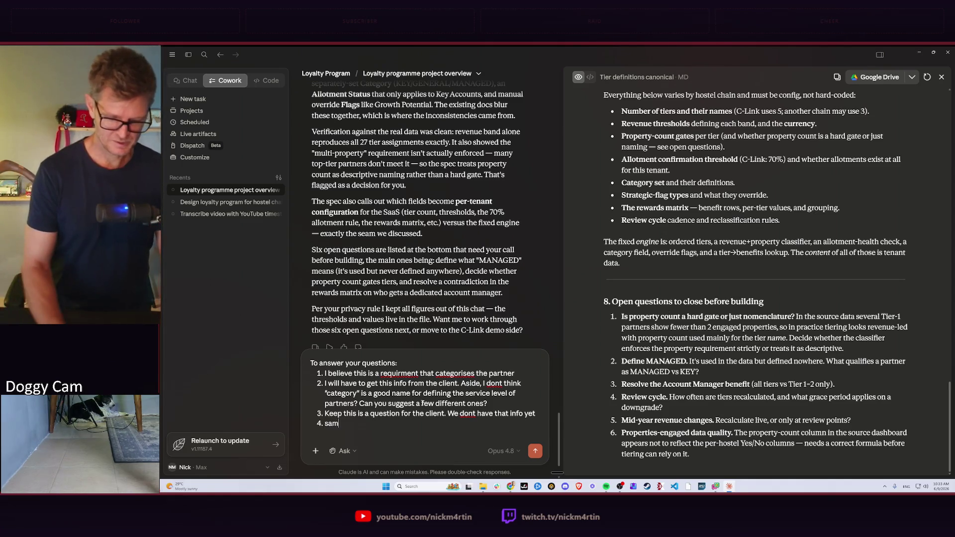
pyautogui.write('e as 3')
# Answer items 4 and 5 as 'same as 3' and start a sixth answer
pyautogui.press('Return')
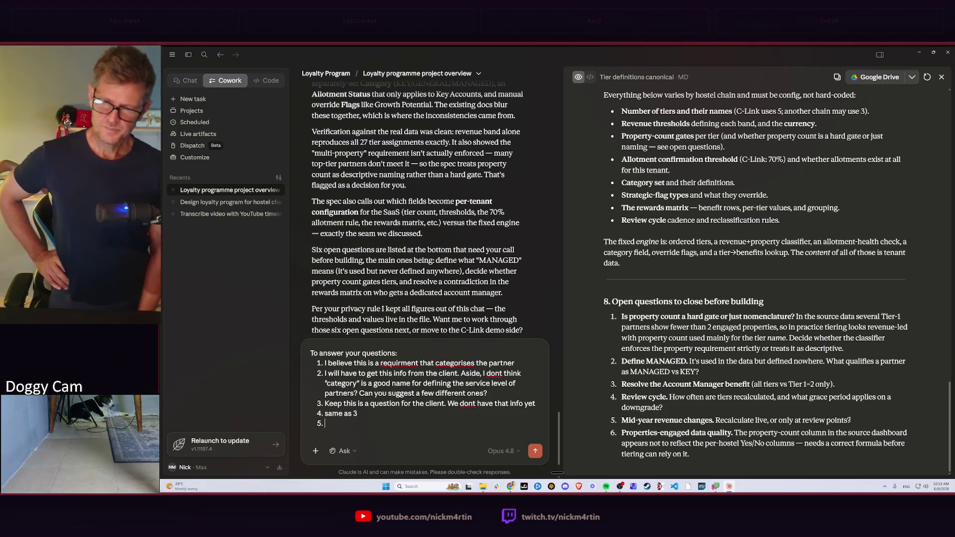
pyautogui.write('sa')
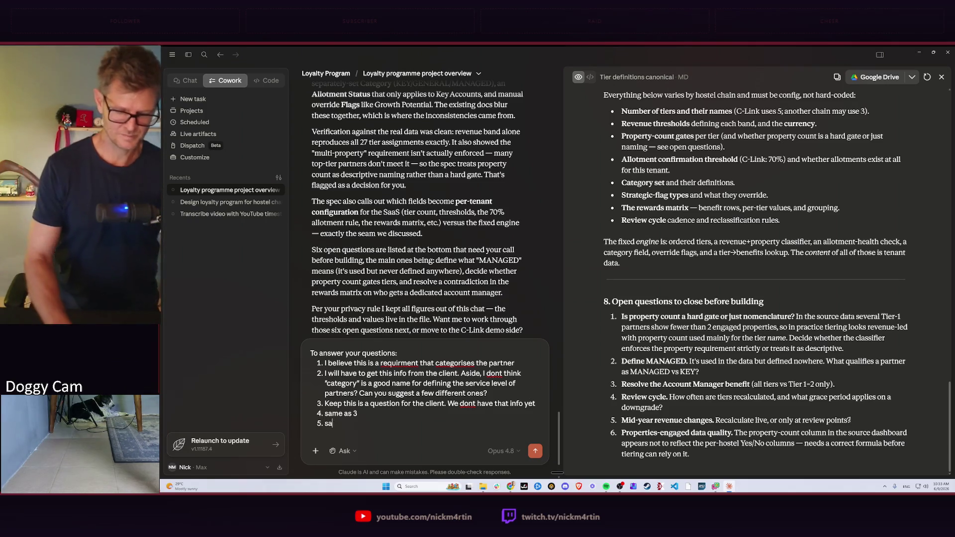
pyautogui.write('me as 3')
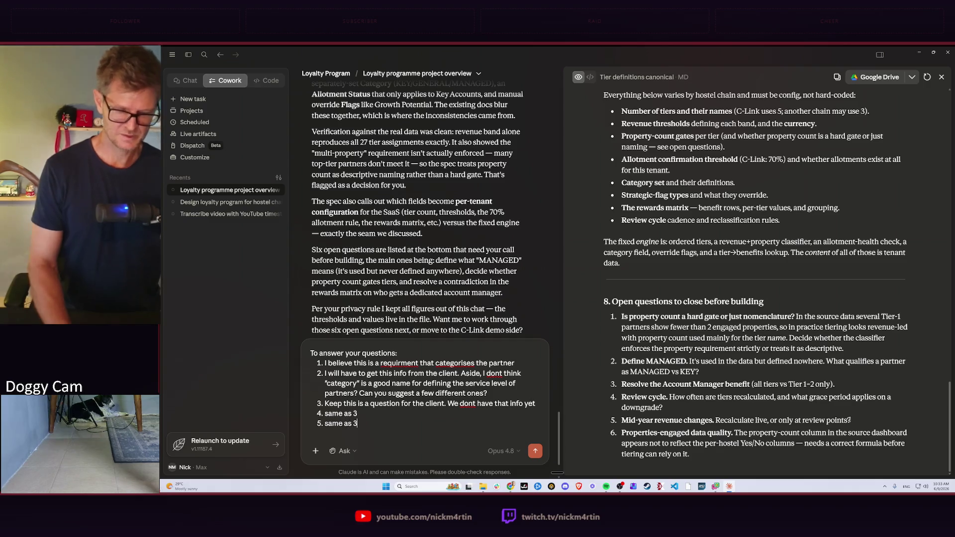
pyautogui.hotkey('shift', 'Return')
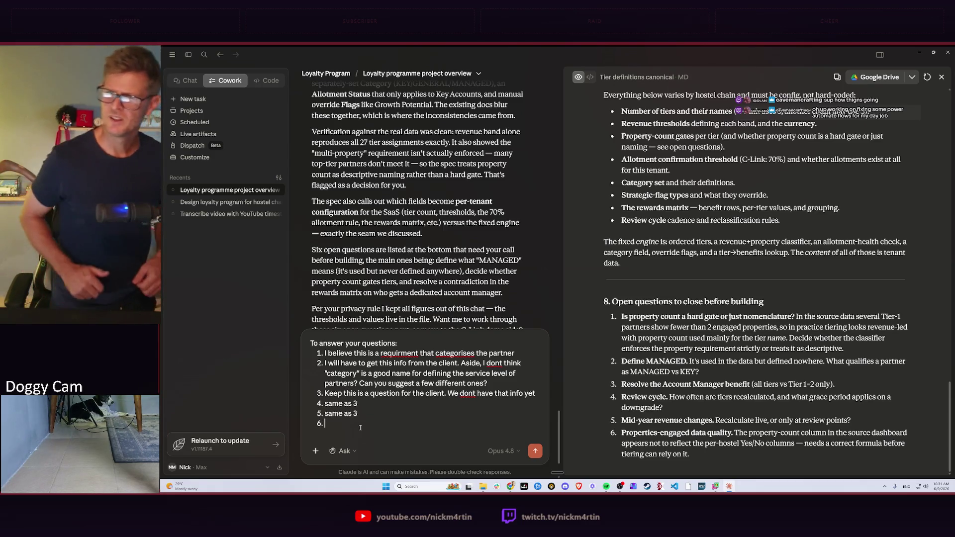
pyautogui.hotkey('alt', 'Tab')
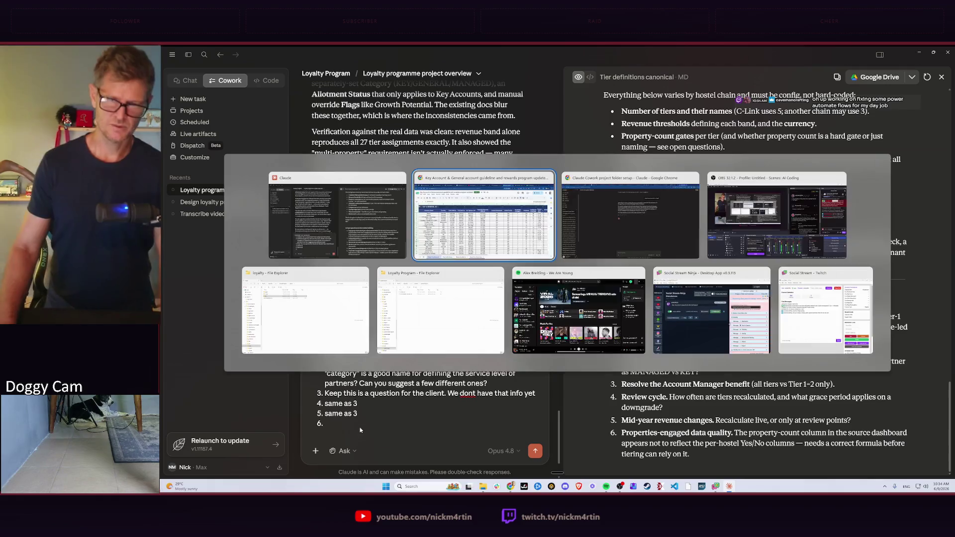
pyautogui.press('Escape')
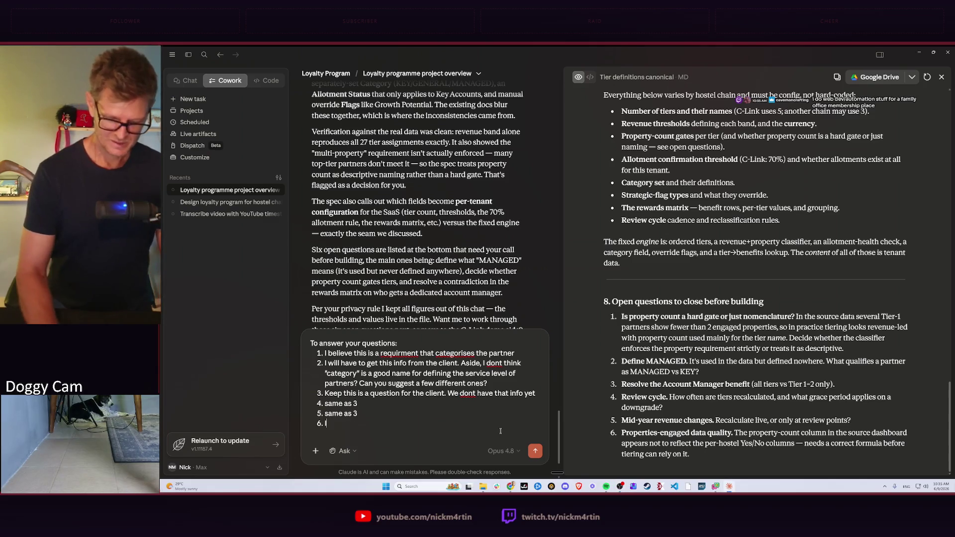
pyautogui.write('Im not sure I')
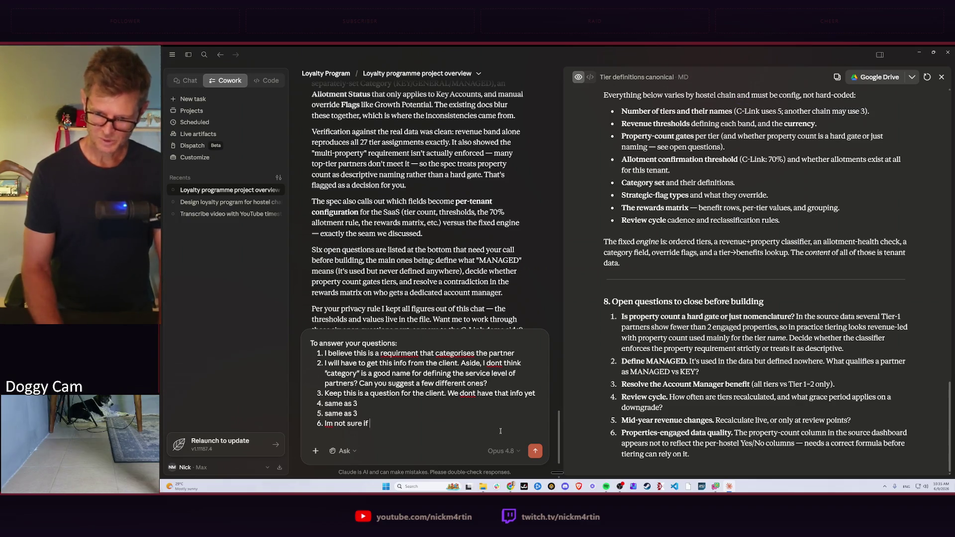
pyautogui.write('"properti')
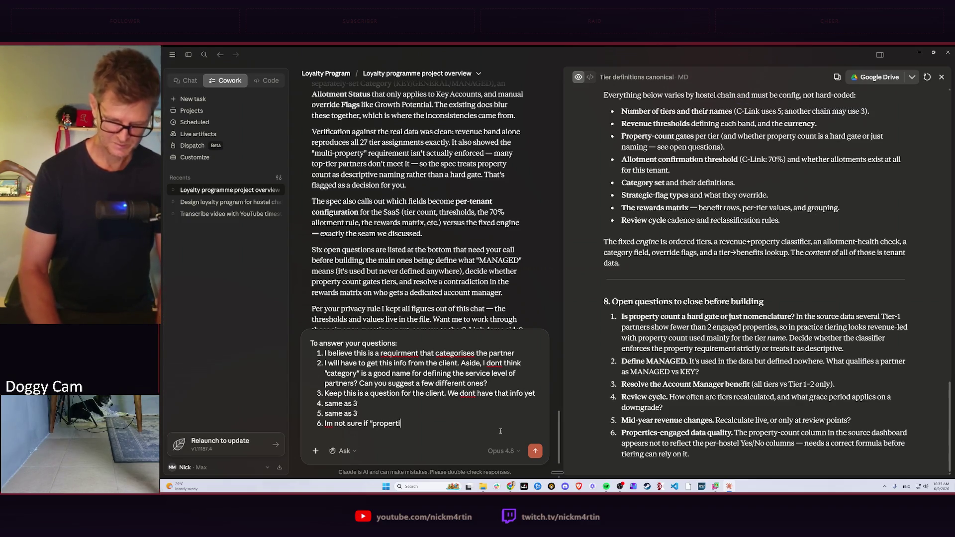
pyautogui.write('esengaged')
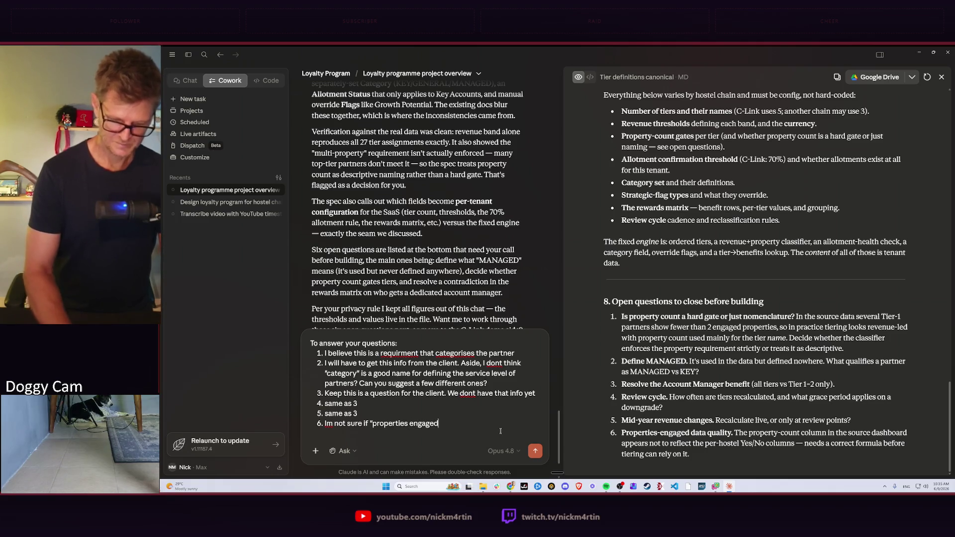
pyautogui.write('" (is rela')
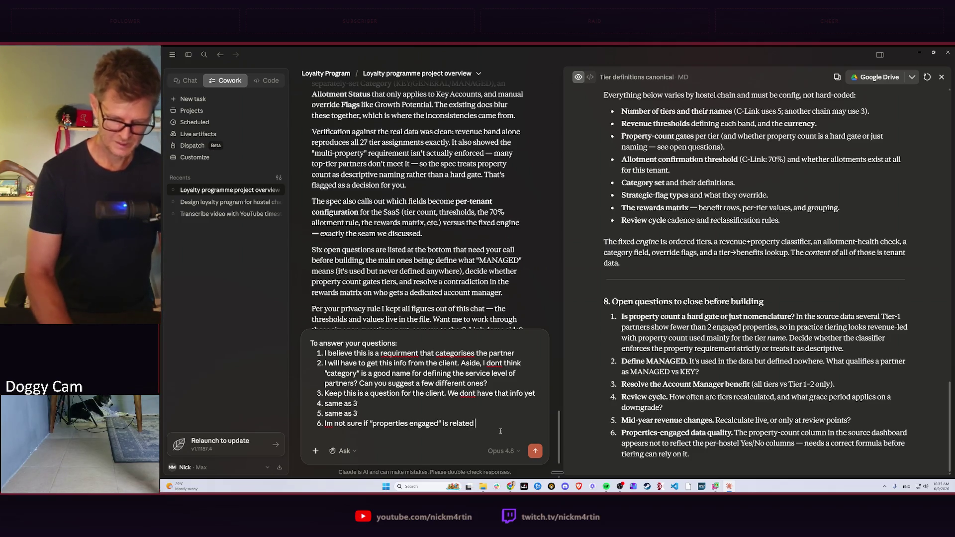
pyautogui.write('ted to')
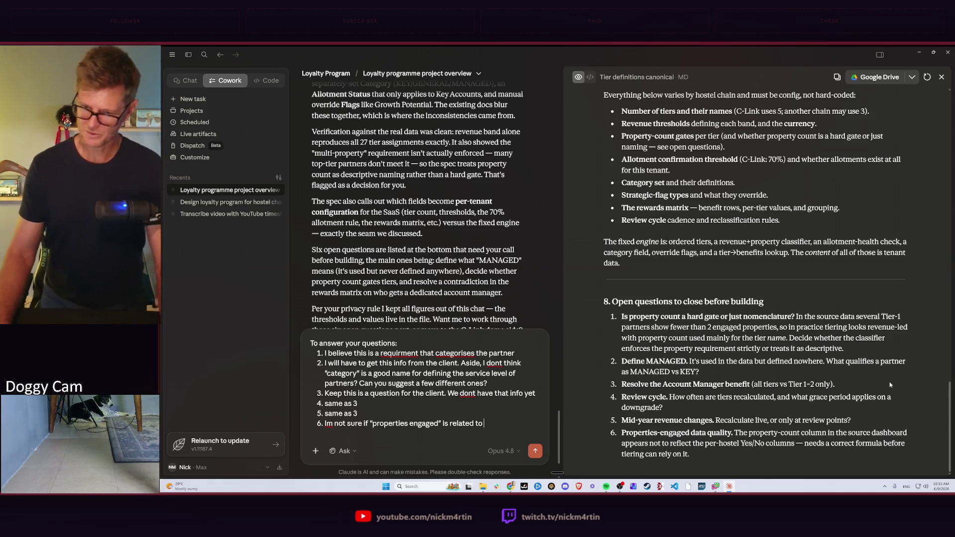
# Write answer 6 deferring the 'properties engaged' question to the client for clarification
pyautogui.hotkey('alt', 'Tab')
pyautogui.hotkey('alt', 'Tab')
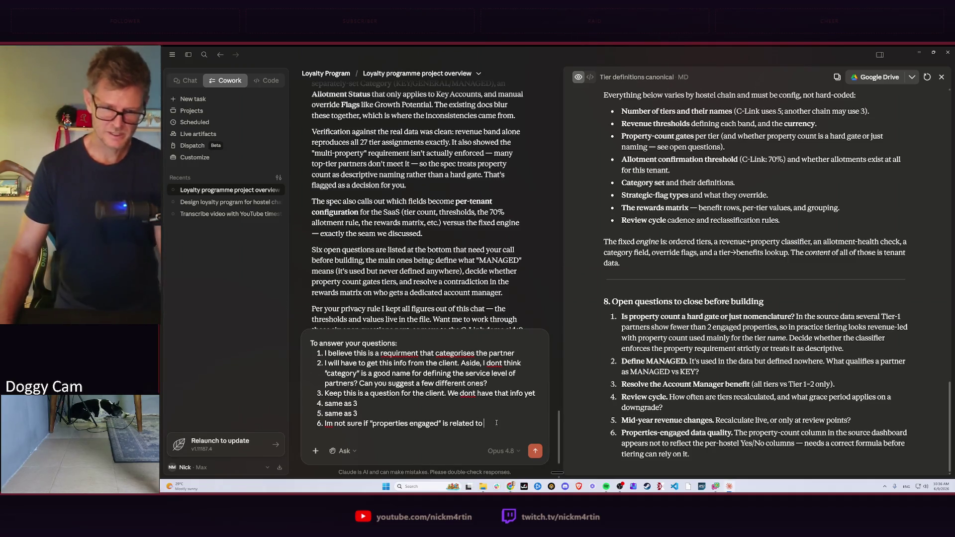
pyautogui.write('the')
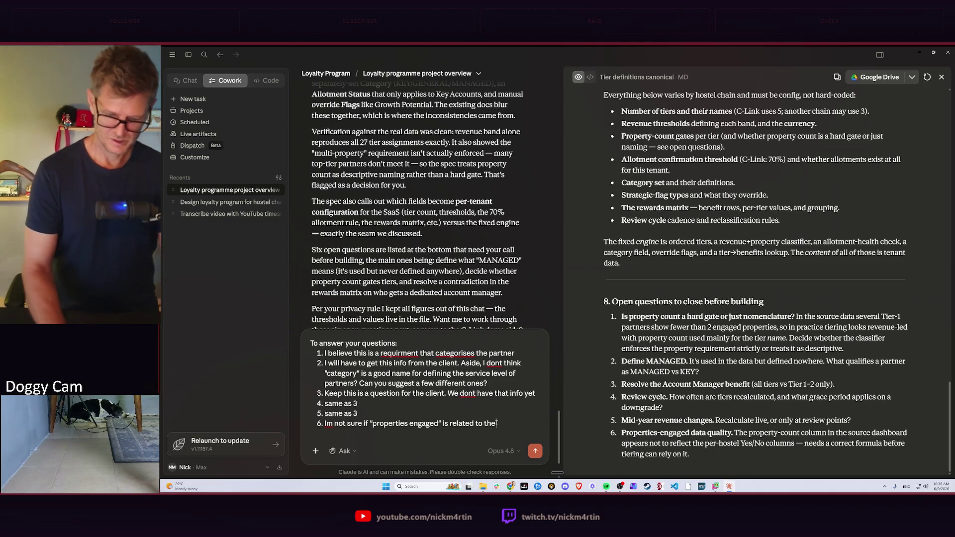
pyautogui.write(' requirements ')
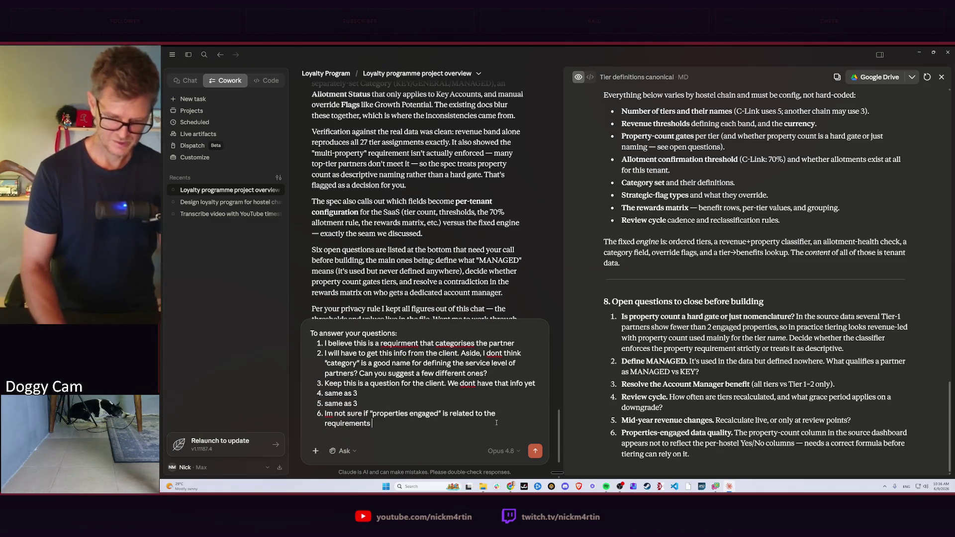
pyautogui.write('for number of')
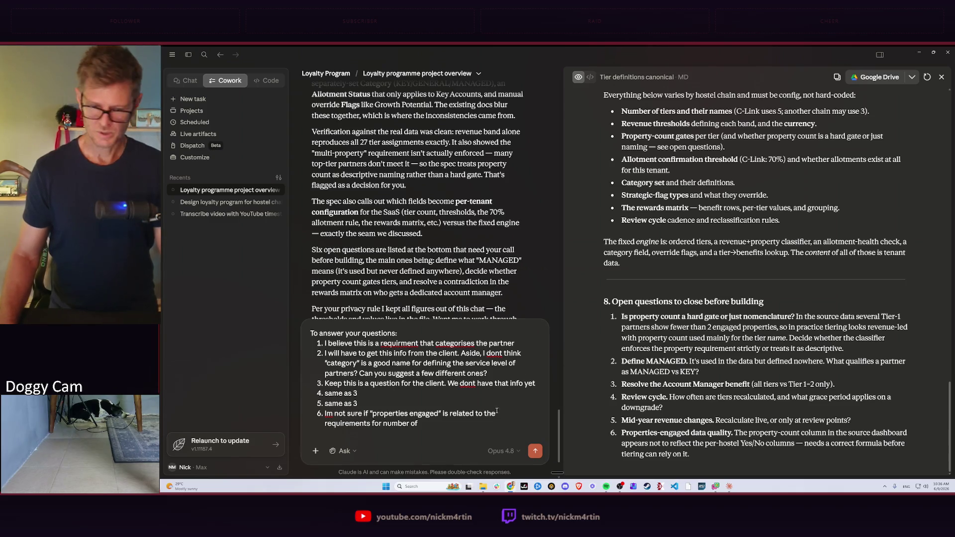
pyautogui.write(' properties.')
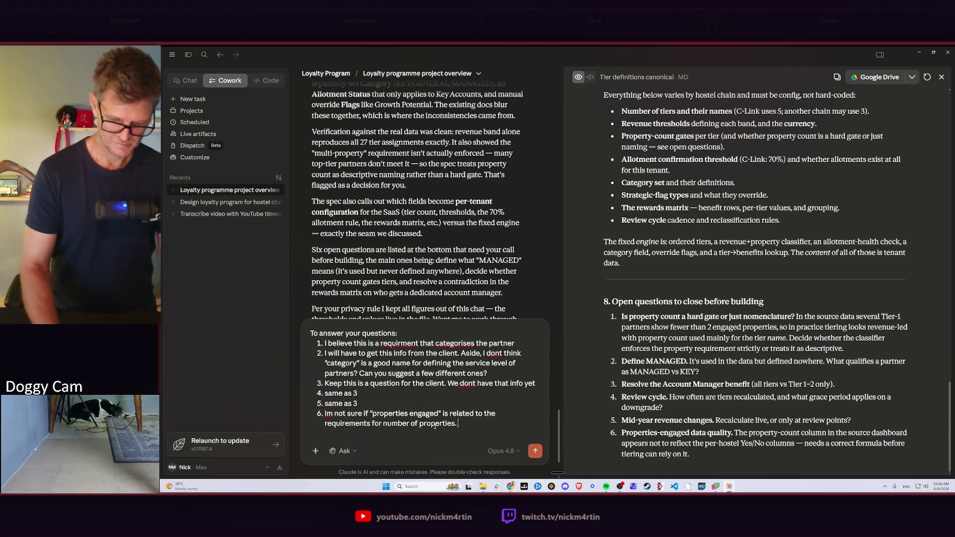
pyautogui.write(' clarify fo')
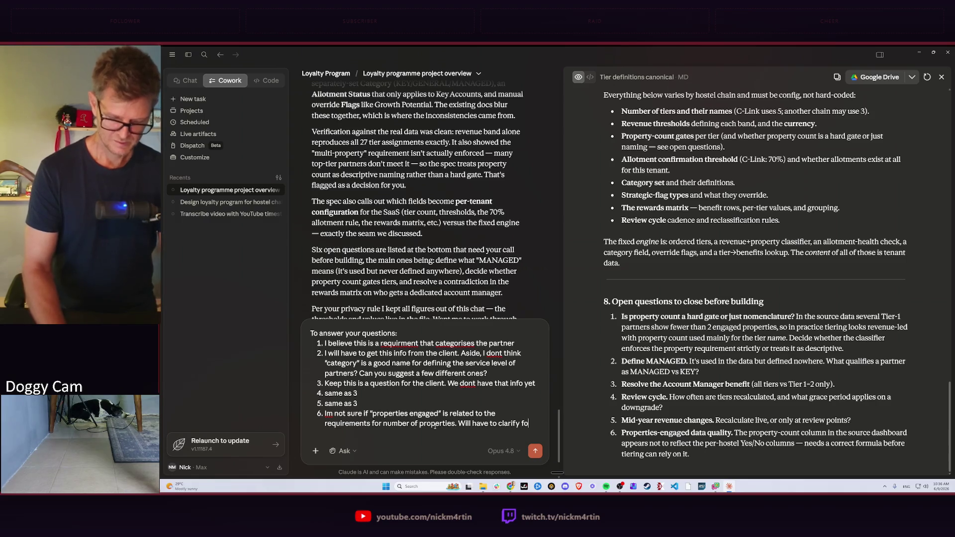
pyautogui.press('BackSpace')
pyautogui.press('BackSpace')
pyautogui.write('with cli')
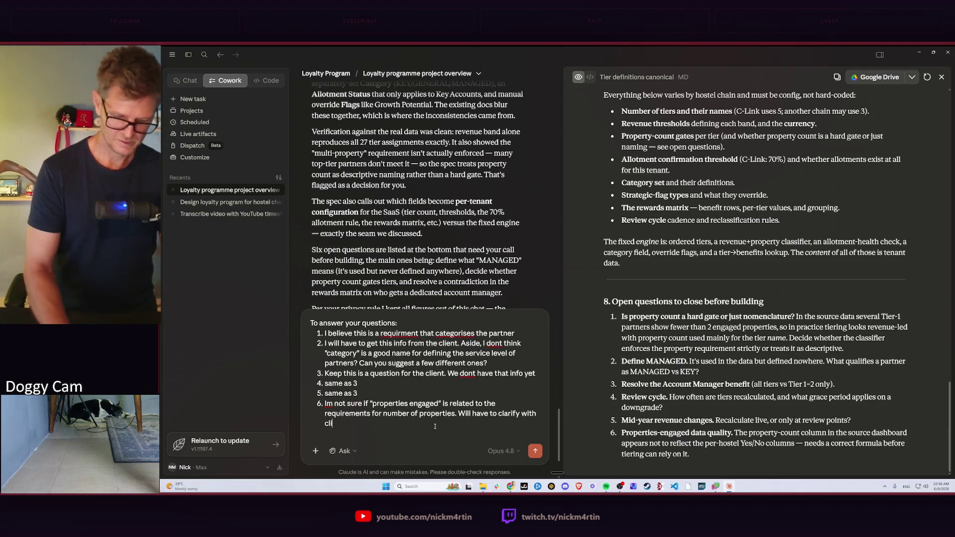
pyautogui.write('ent.')
pyautogui.hotkey('shift', 'Return')
pyautogui.hotkey('shift', 'Return')
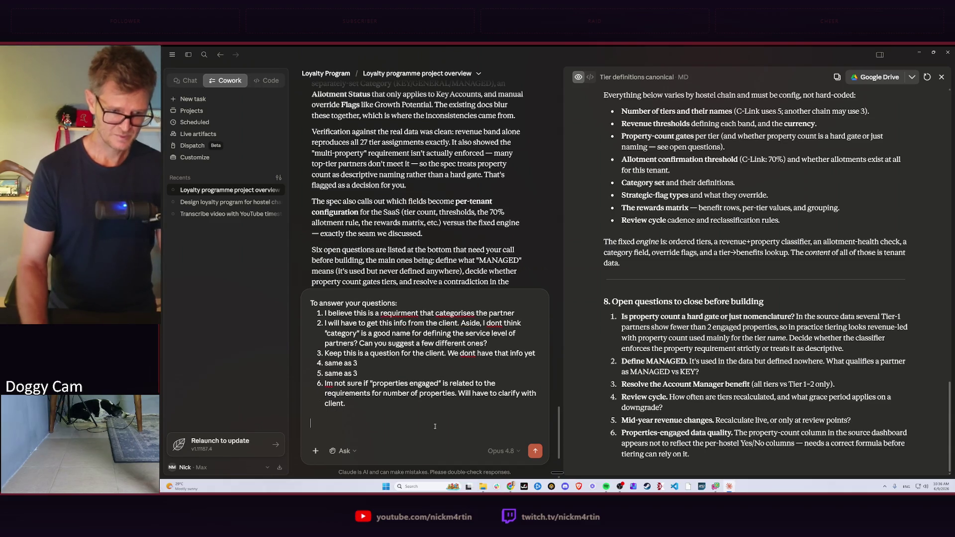
pyautogui.write('Can you create a new separat')
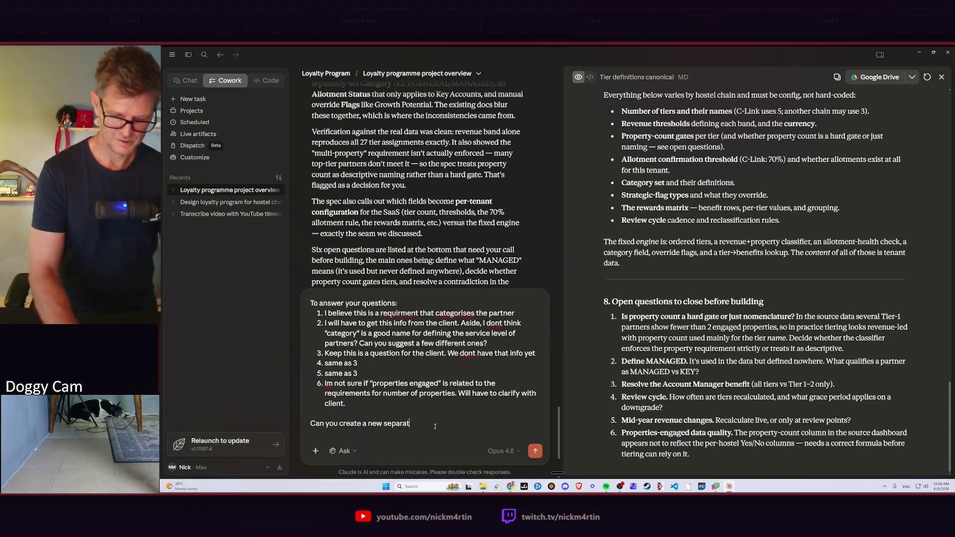
pyautogui.write(' with a')
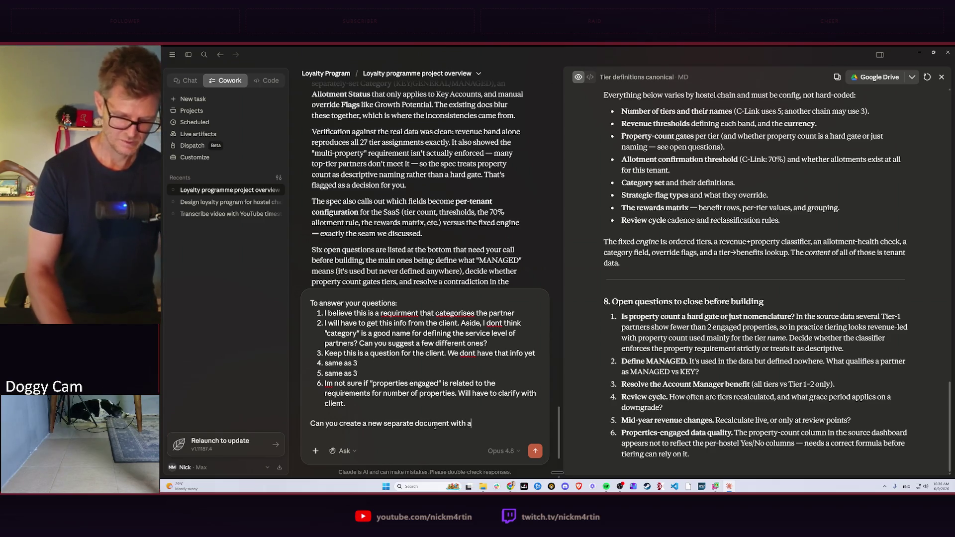
pyautogui.write('ll the quest')
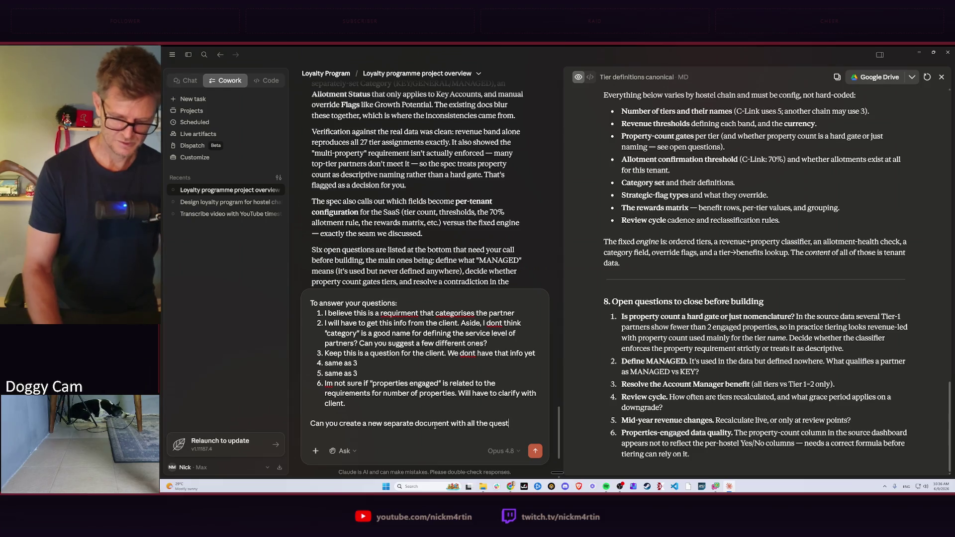
pyautogui.write('ions we come up with that we need re')
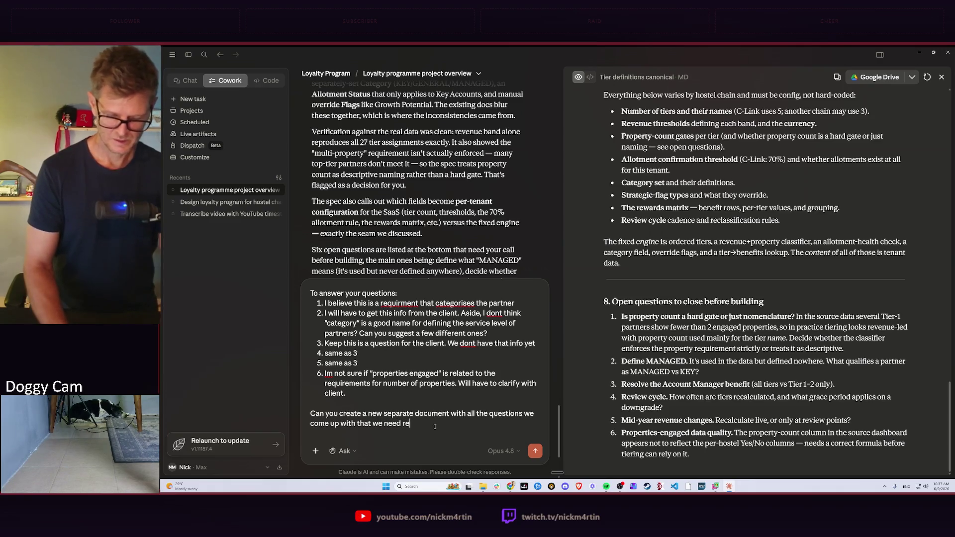
pyautogui.write('plies from the client so we can s')
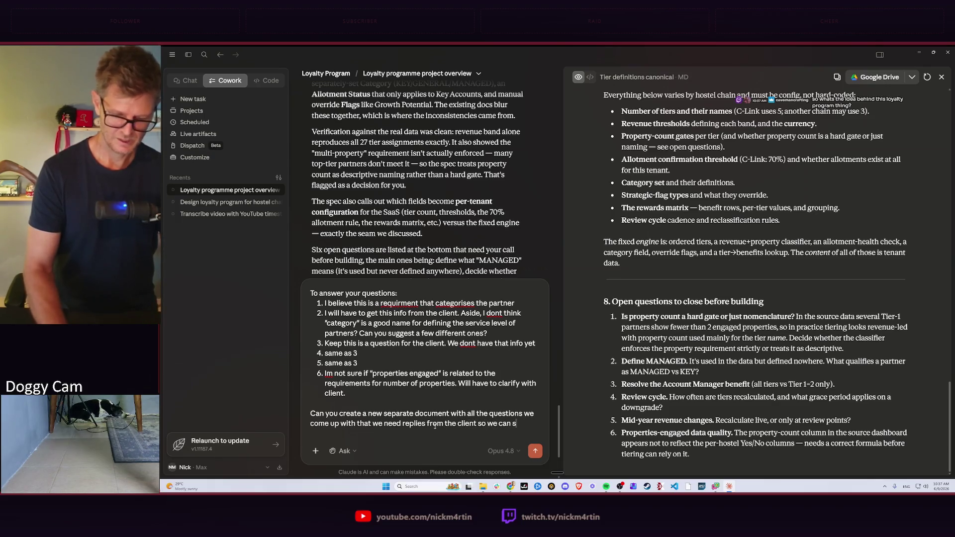
pyautogui.write('end them all late')
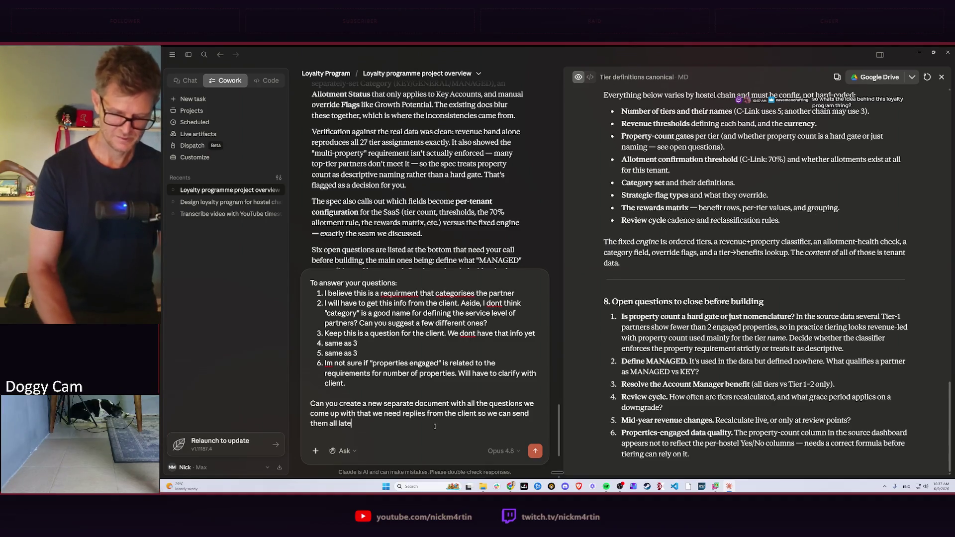
pyautogui.write('r.')
# Send the six answers with a request for a separate client-questions document
pyautogui.press('Return')
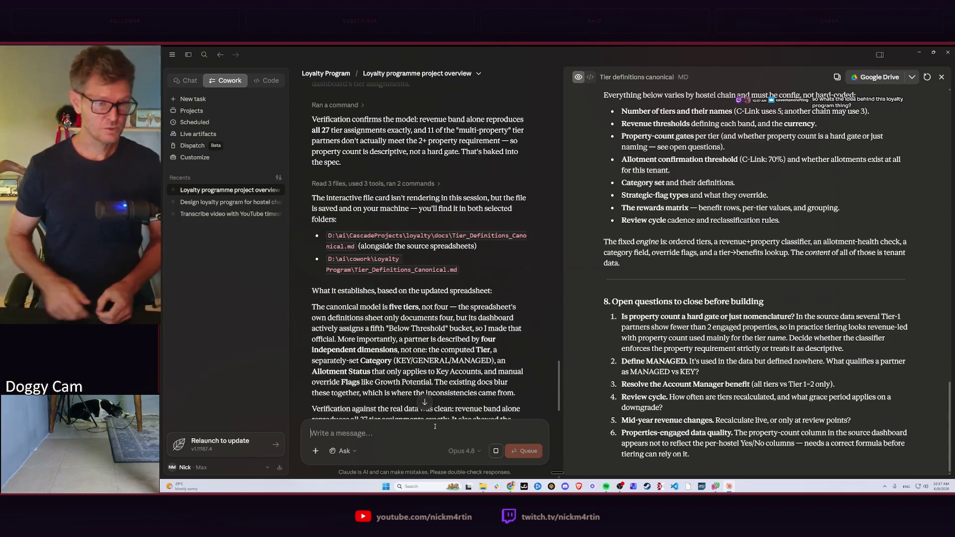
pyautogui.click(435, 427)
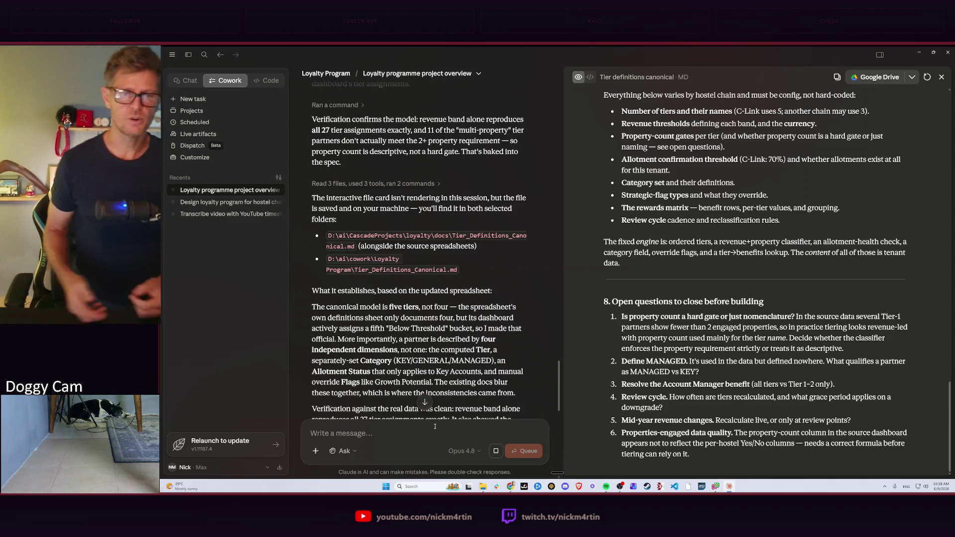
# Read Claude's suggested alternatives to 'Category', with Service Level as top pick
pyautogui.click(434, 426)
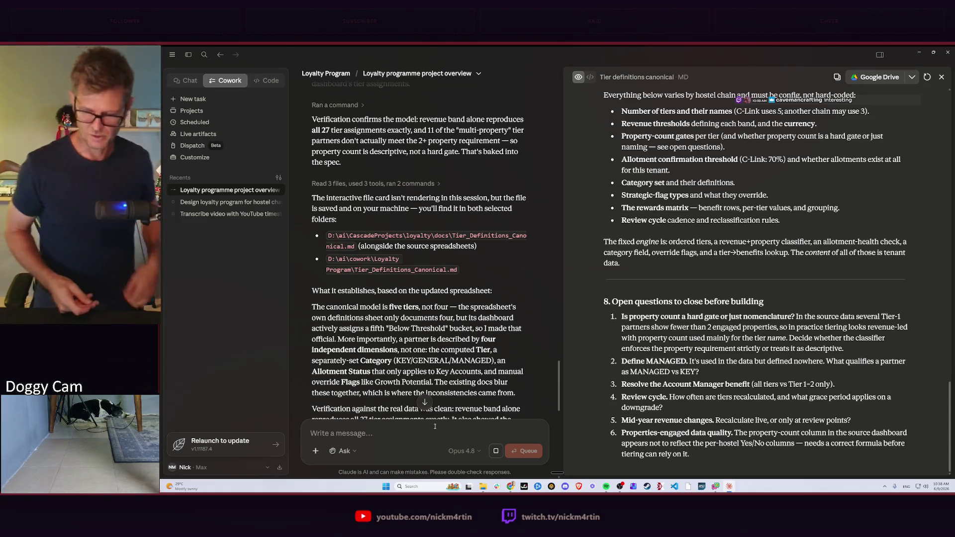
pyautogui.click(434, 426)
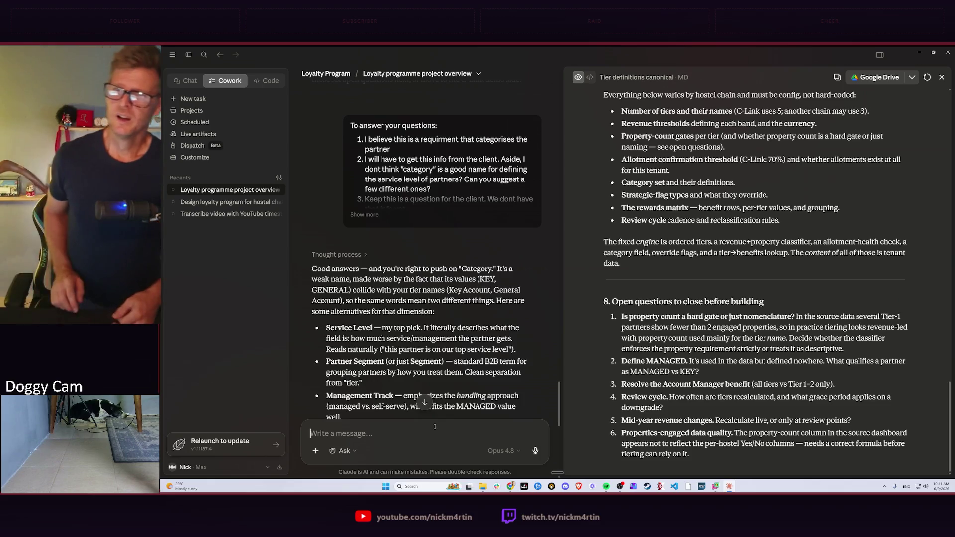
pyautogui.hotkey('alt', 'Tab')
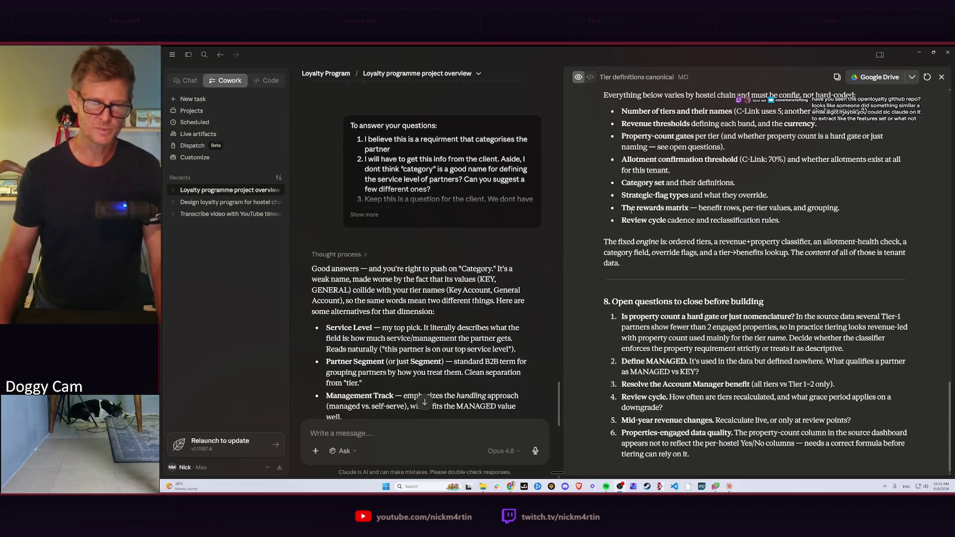
# Bring up the overview of open windows over the Cowork conversation
pyautogui.hotkey('alt', 'Tab')
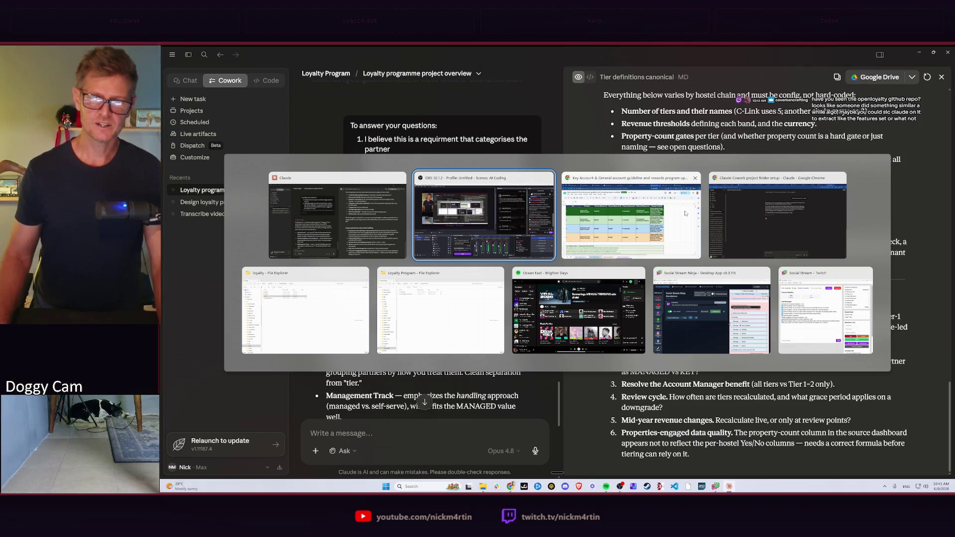
pyautogui.moveTo(484, 215)
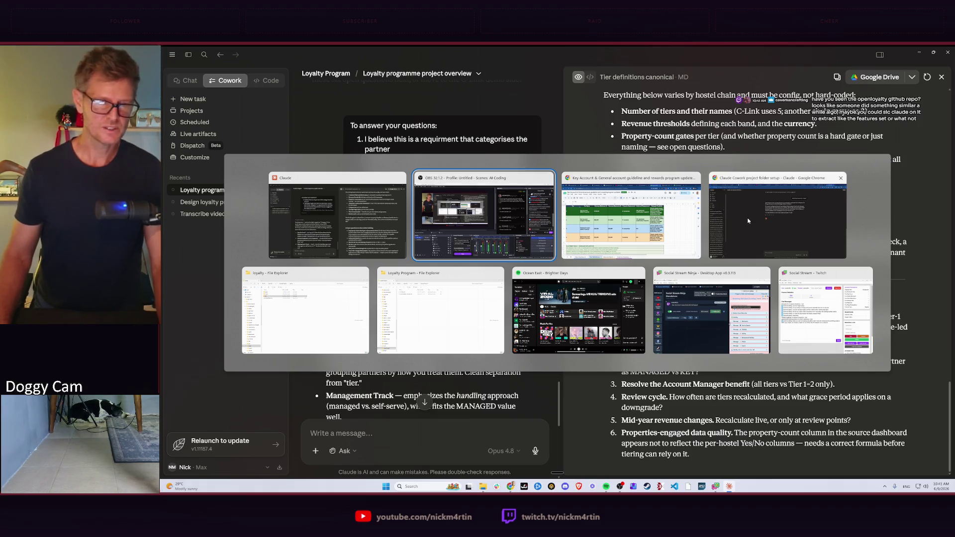
# Search Google for 'openloyalty github' in a new Chrome tab
pyautogui.click(777, 216)
pyautogui.click(889, 53)
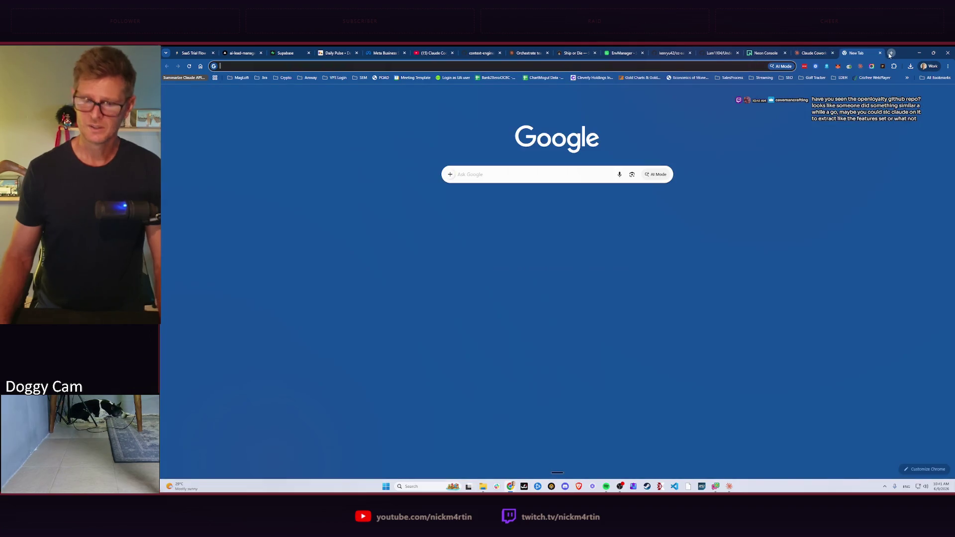
pyautogui.write('openly')
pyautogui.write('oyalty')
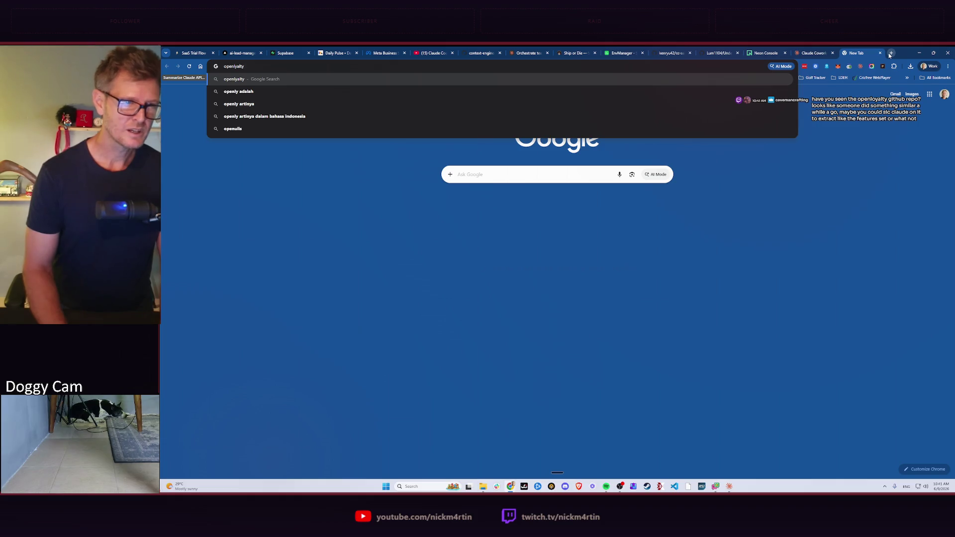
pyautogui.write(' githu')
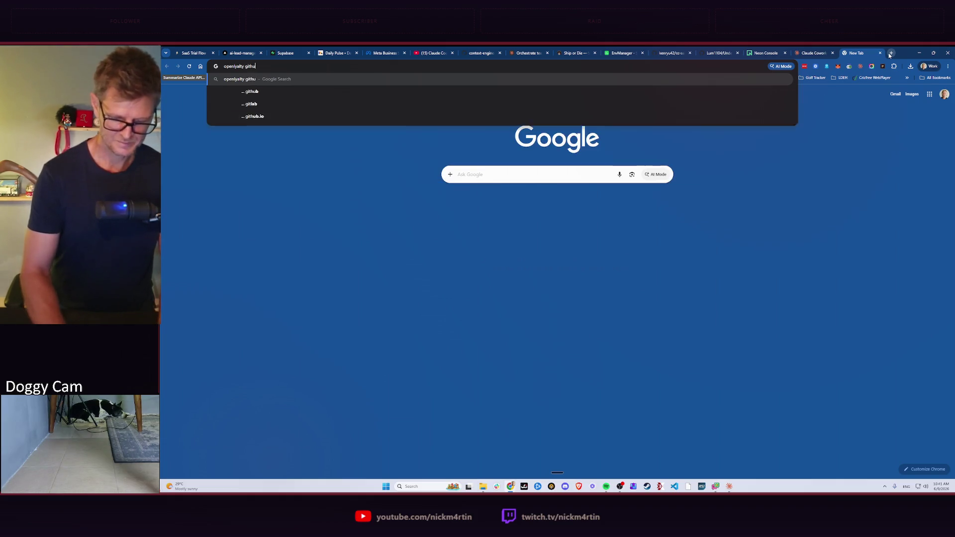
pyautogui.write('b')
pyautogui.press('Return')
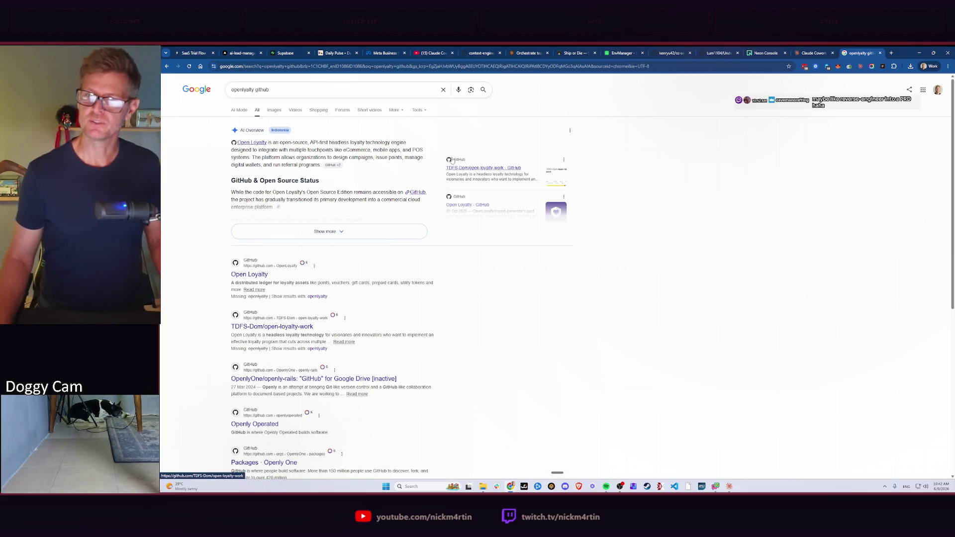
# Expand the AI Overview, then follow the Open Loyalty GitHub organization result
pyautogui.click(328, 232)
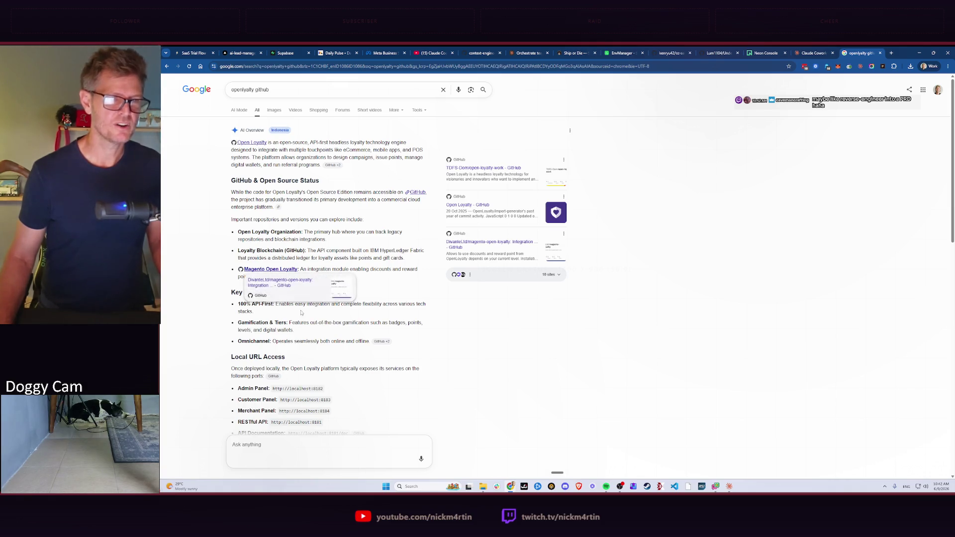
pyautogui.scroll(-3, 365, 319)
pyautogui.scroll(-3, 365, 319)
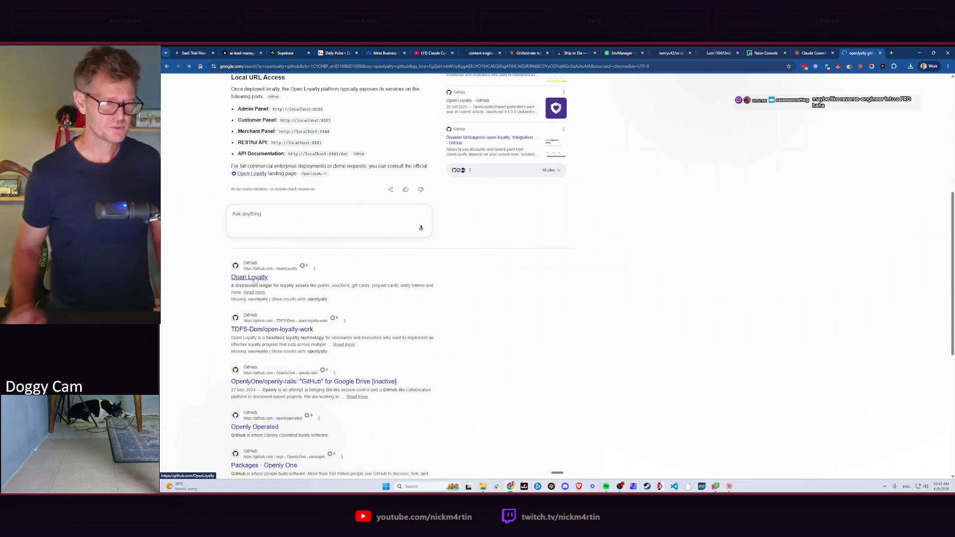
pyautogui.click(249, 278)
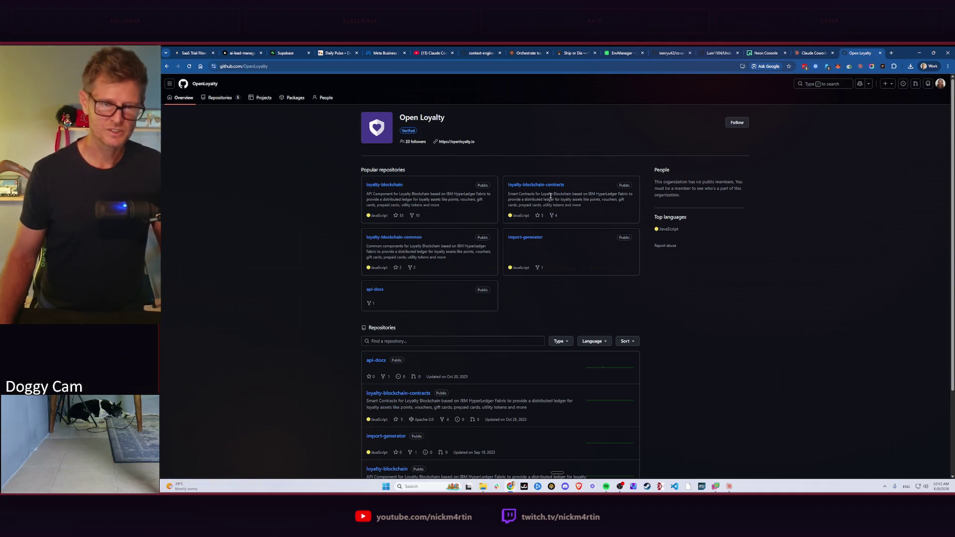
pyautogui.scroll(-2, 550, 263)
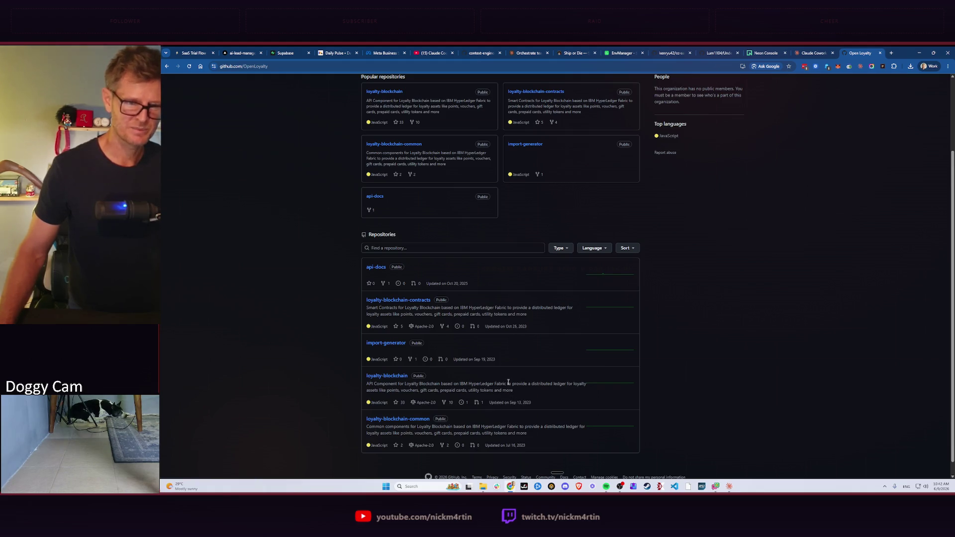
pyautogui.scroll(3, 509, 383)
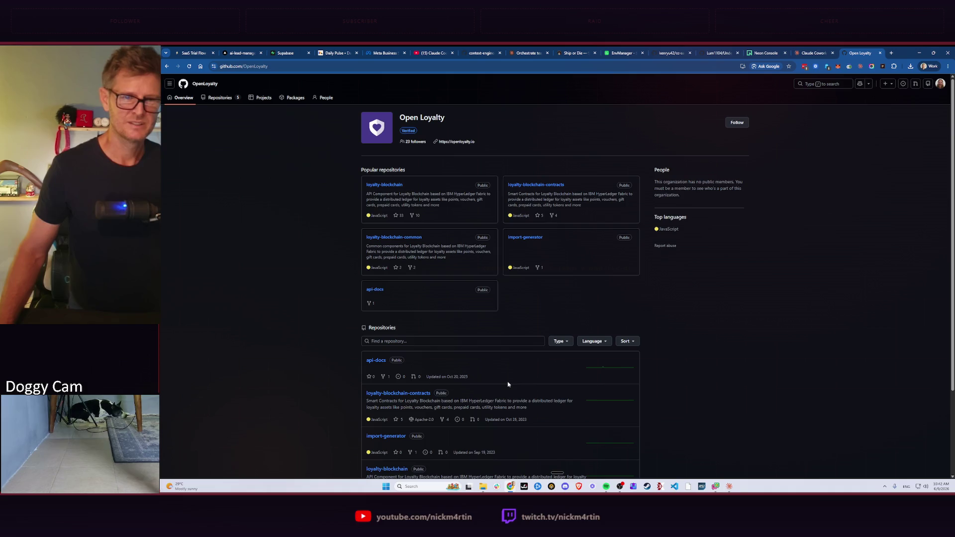
# Go from the OpenLoyalty GitHub page to the openloyalty.io website
pyautogui.click(462, 144)
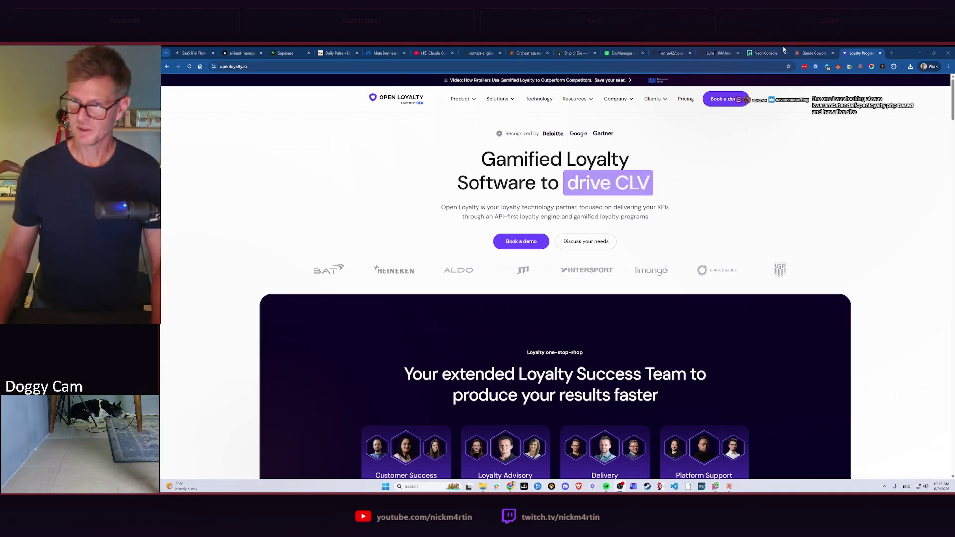
# Start a new Chrome tab beside the Open Loyalty website
pyautogui.click(890, 53)
pyautogui.write('kwarambatendai/openloyalty')
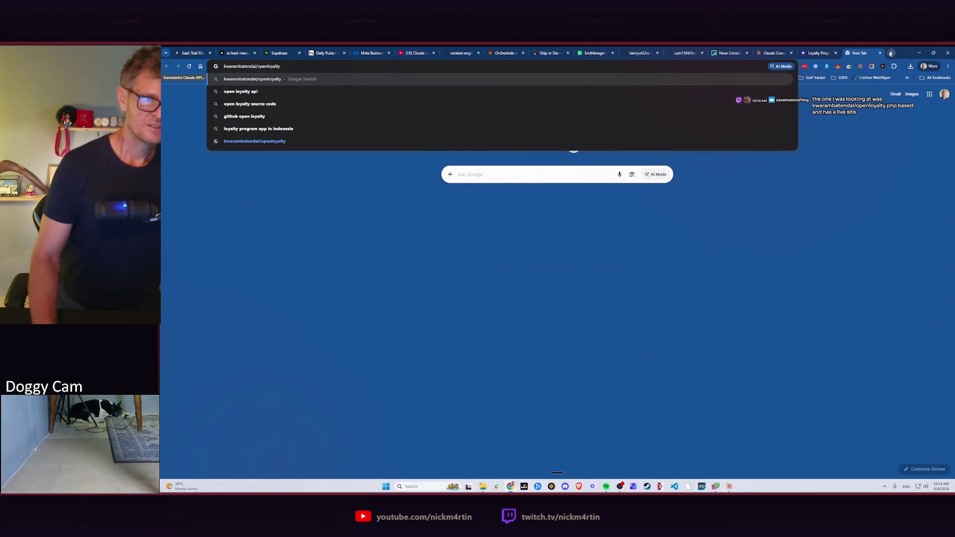
# Search for the PHP-based openloyalty repository, read its README, and return to the website tab
pyautogui.press('Return')
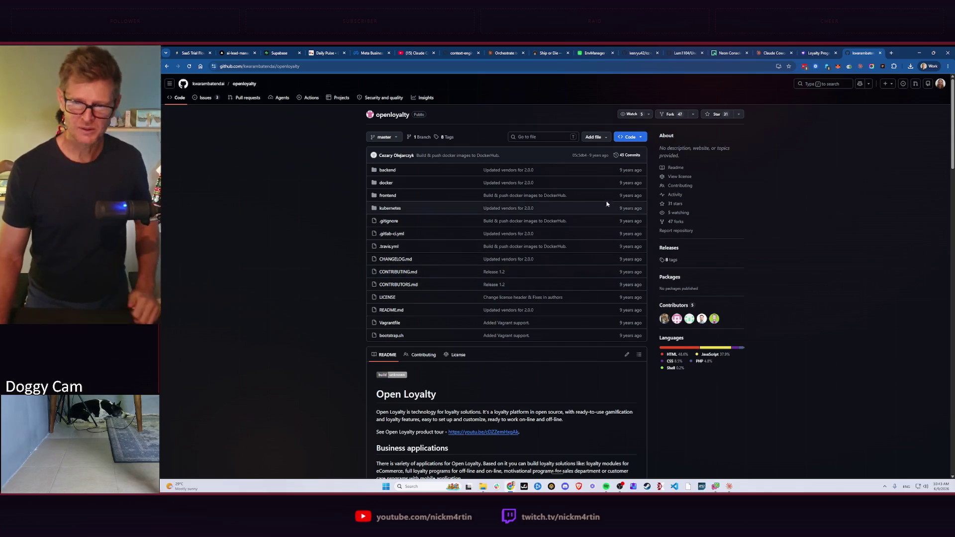
pyautogui.scroll(-3, 520, 278)
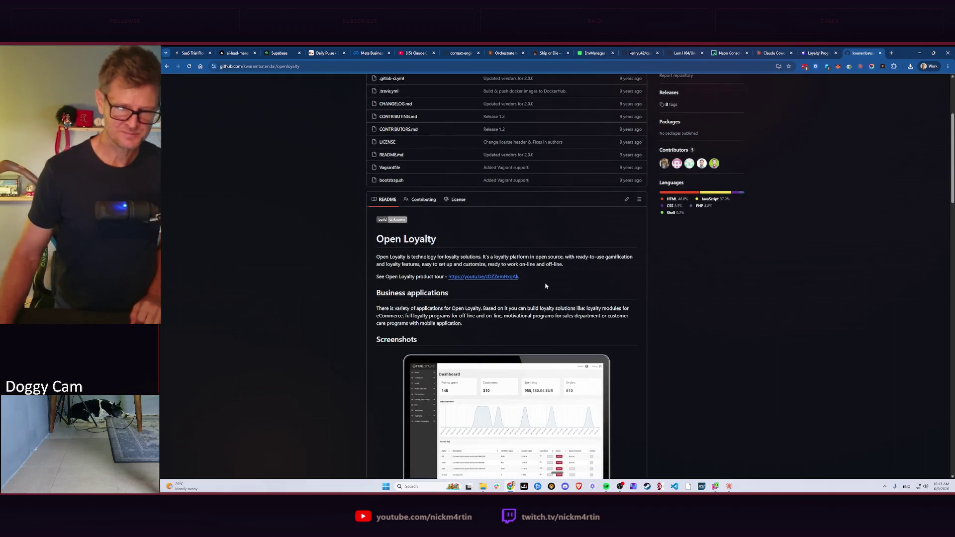
pyautogui.scroll(-3, 571, 298)
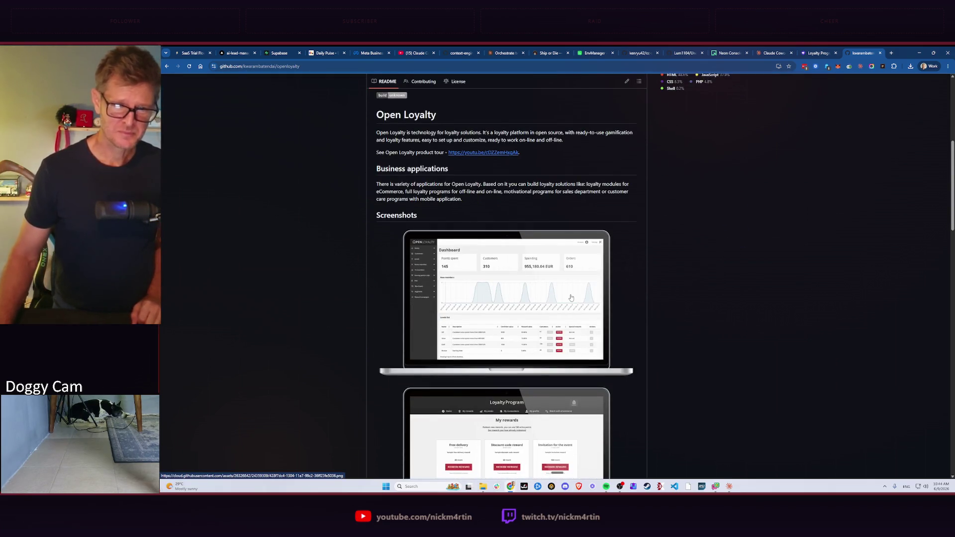
pyautogui.scroll(-3, 575, 297)
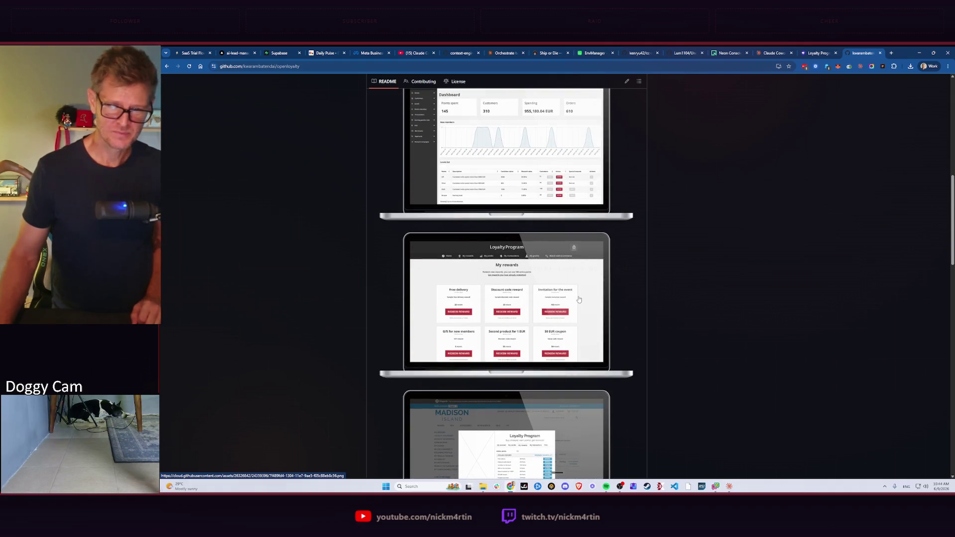
pyautogui.scroll(-3, 579, 300)
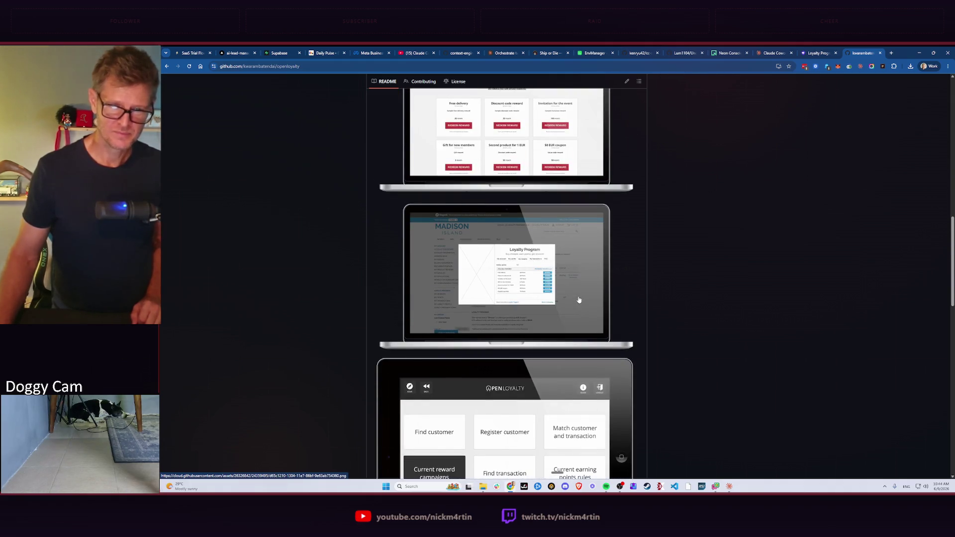
pyautogui.scroll(-3, 579, 299)
pyautogui.scroll(-3, 579, 299)
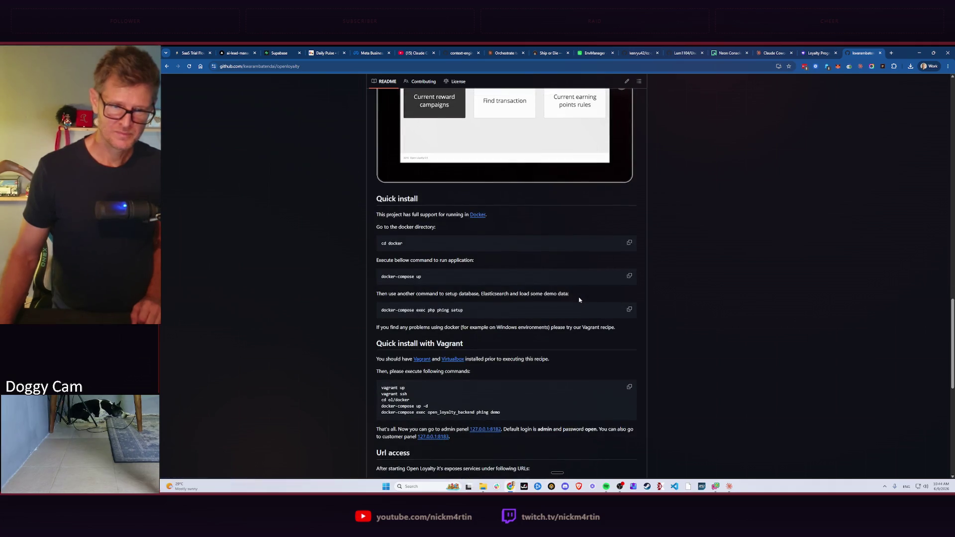
pyautogui.scroll(-3, 579, 299)
pyautogui.scroll(-3, 579, 299)
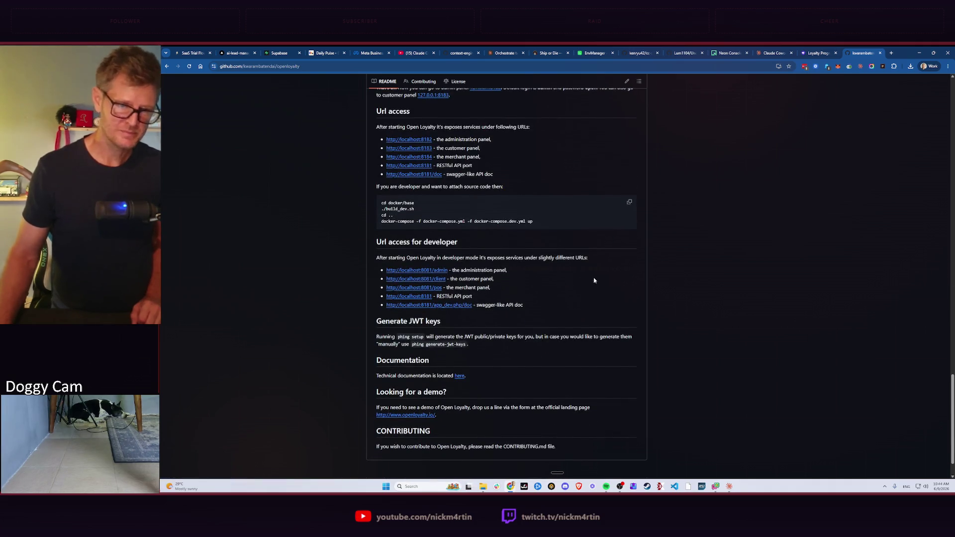
pyautogui.scroll(5, 595, 281)
pyautogui.scroll(5, 564, 270)
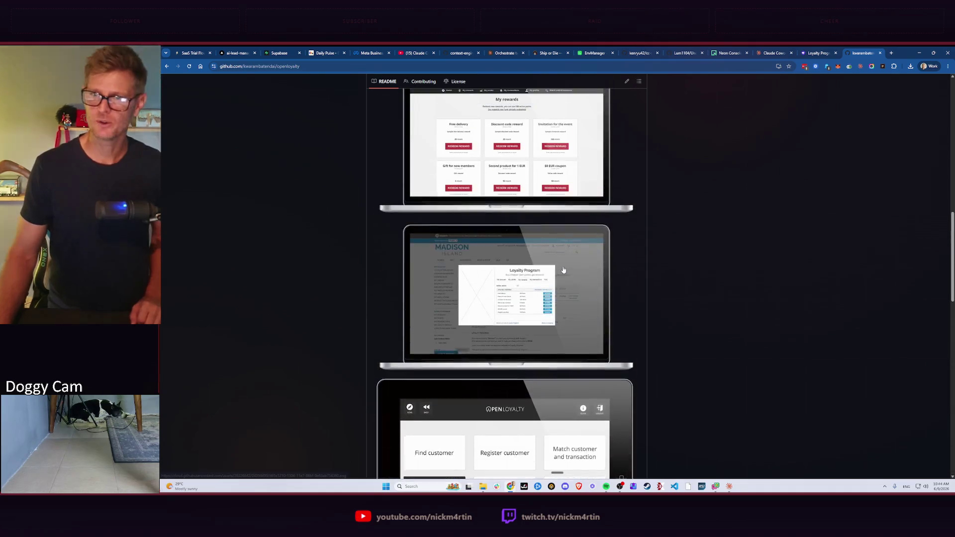
pyautogui.scroll(5, 564, 270)
pyautogui.click(816, 52)
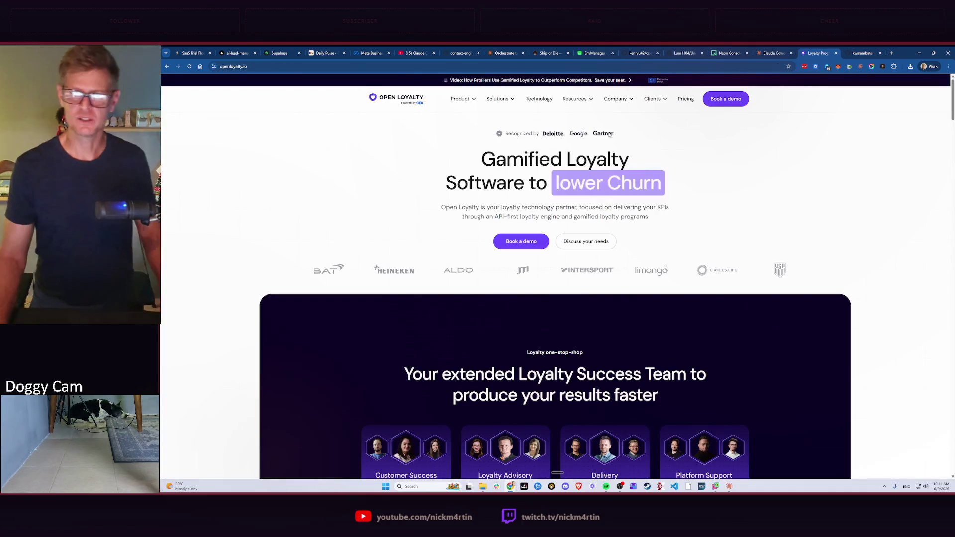
# Read the Open Loyalty pricing page to its footer, then go back to the homepage
pyautogui.click(682, 103)
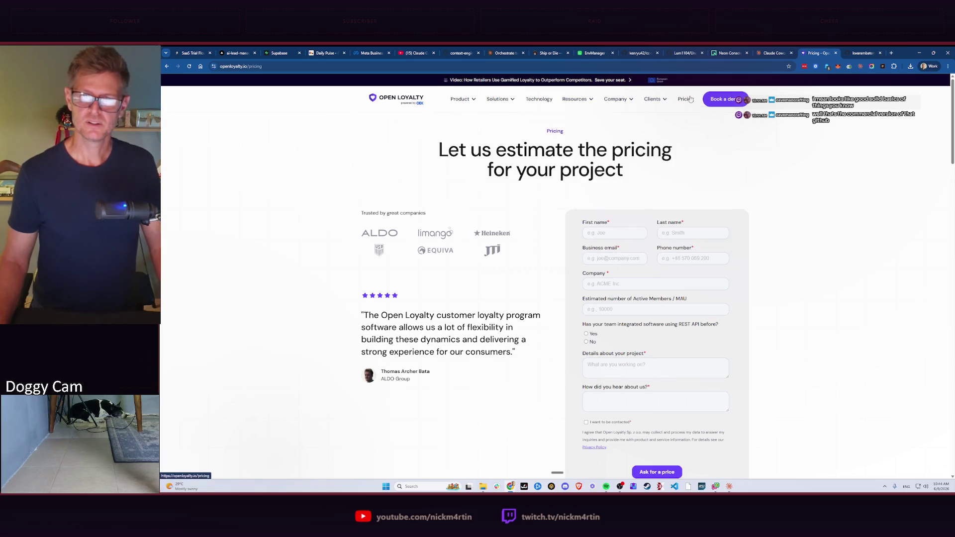
pyautogui.scroll(-2, 552, 251)
pyautogui.scroll(-3, 567, 258)
pyautogui.scroll(-3, 590, 265)
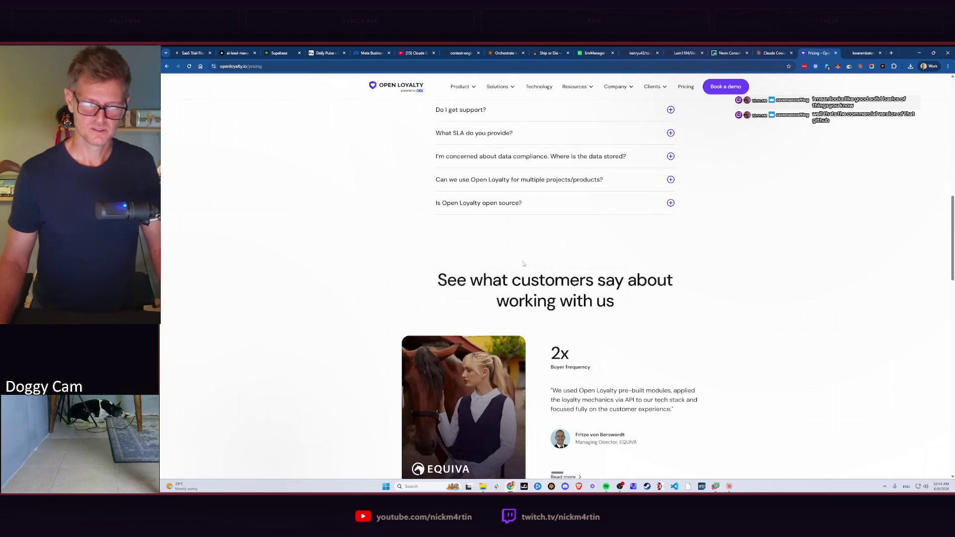
pyautogui.scroll(-1, 608, 276)
pyautogui.scroll(-3, 590, 280)
pyautogui.scroll(-3, 553, 285)
pyautogui.scroll(-3, 515, 293)
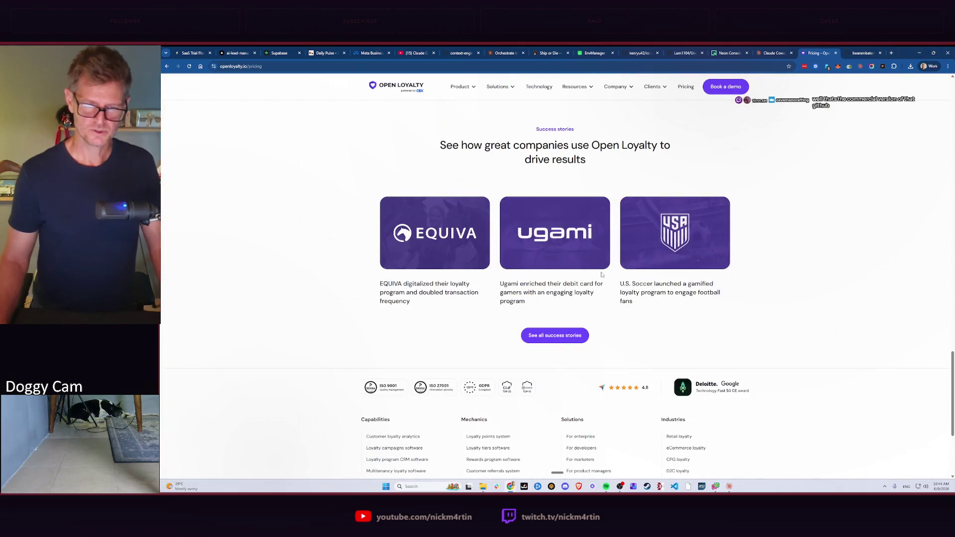
pyautogui.scroll(-2, 492, 297)
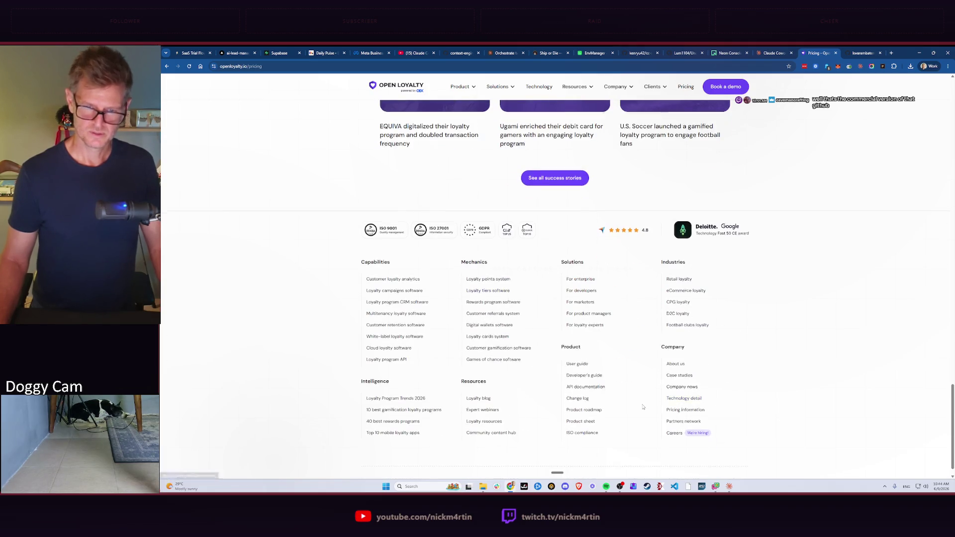
pyautogui.scroll(-1, 642, 409)
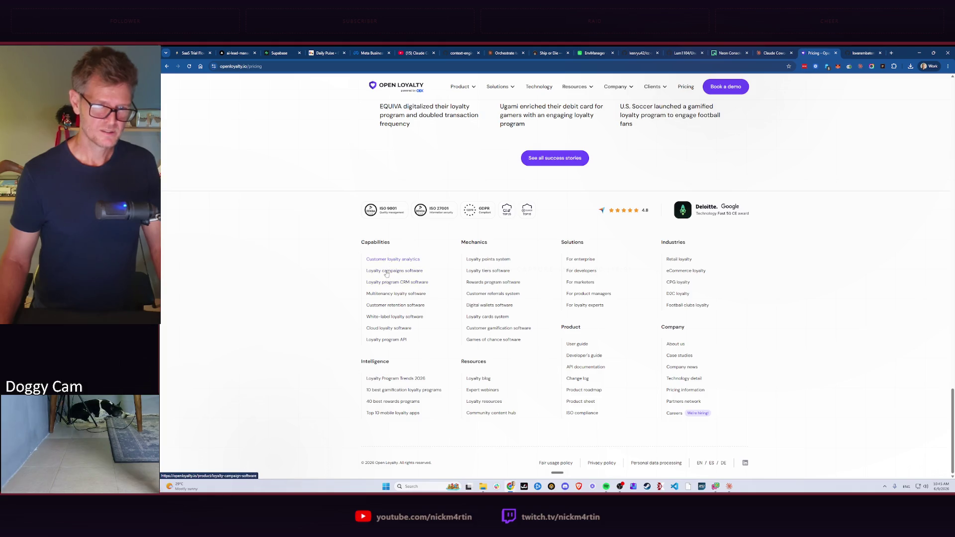
pyautogui.click(166, 67)
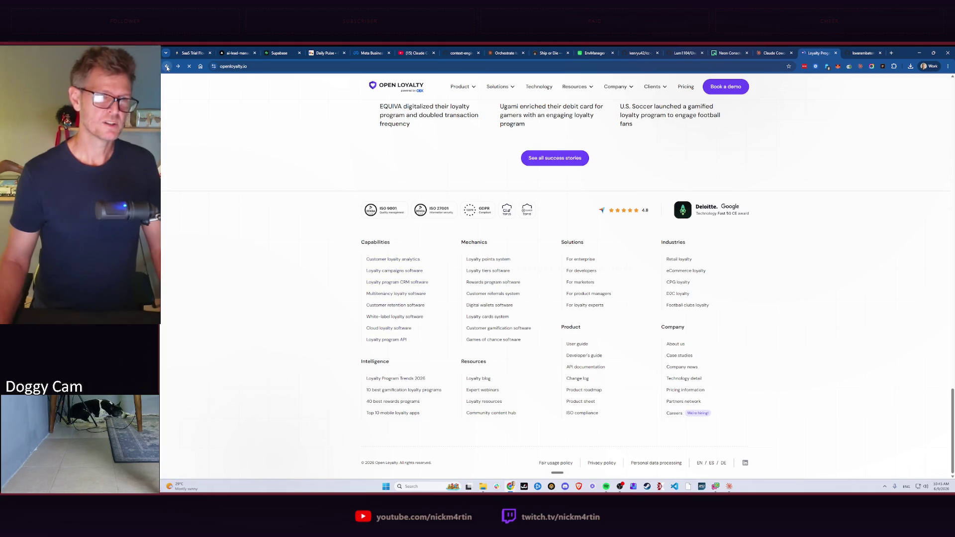
# Go back to the OpenLoyalty GitHub organisation and enter its loyalty-blockchain repository
pyautogui.click(167, 67)
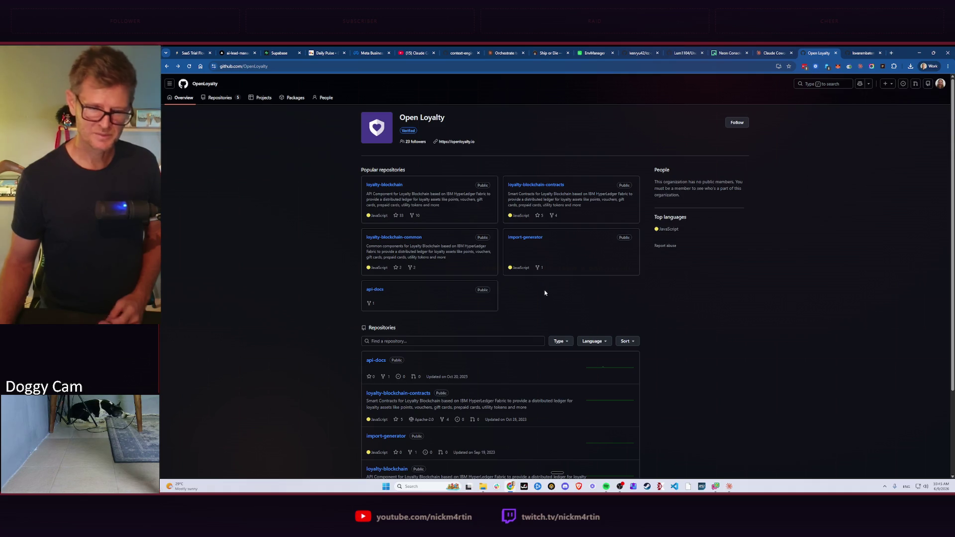
pyautogui.scroll(-3, 423, 345)
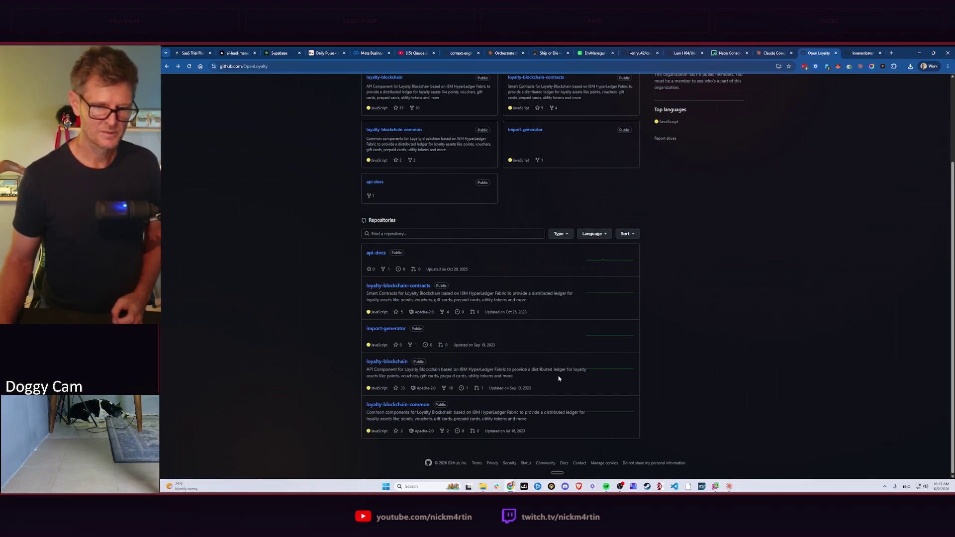
pyautogui.click(386, 363)
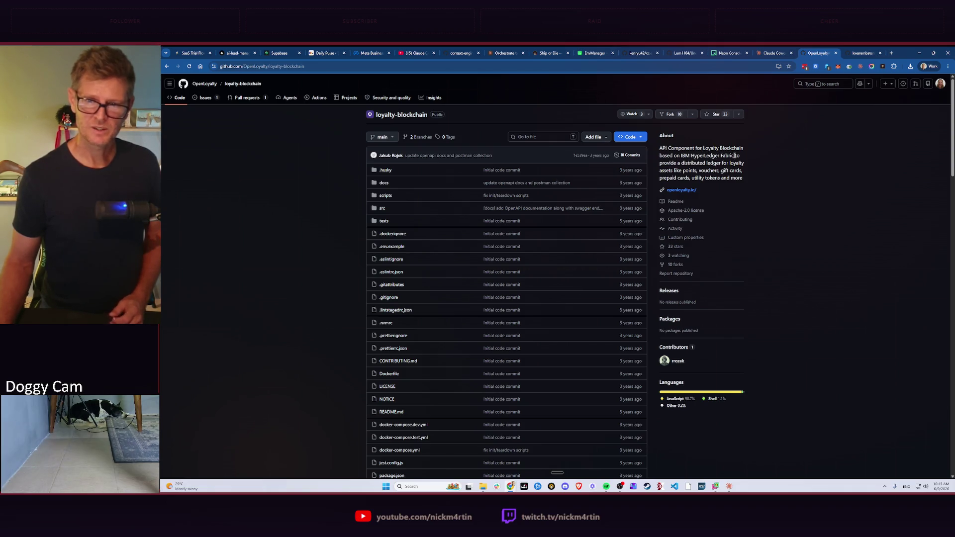
pyautogui.scroll(-3, 580, 247)
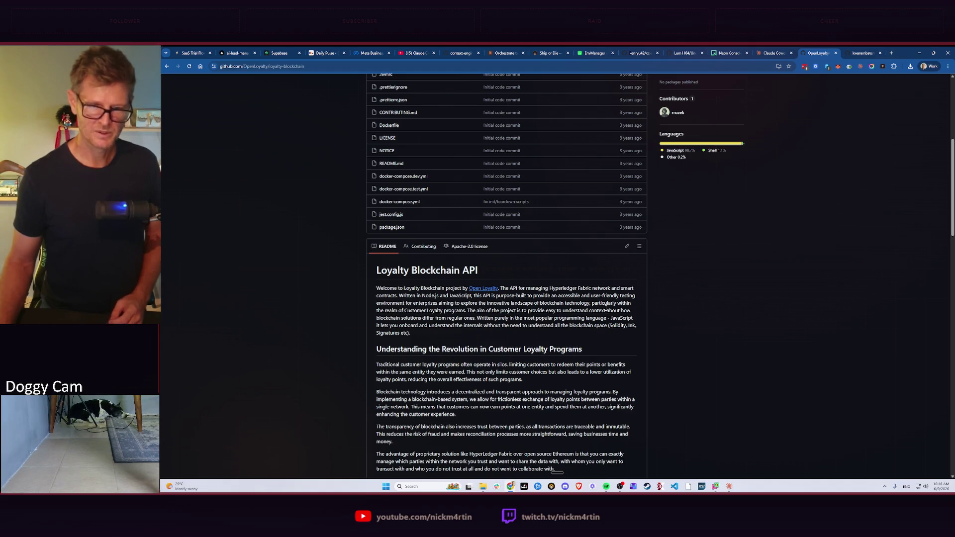
pyautogui.scroll(5, 526, 302)
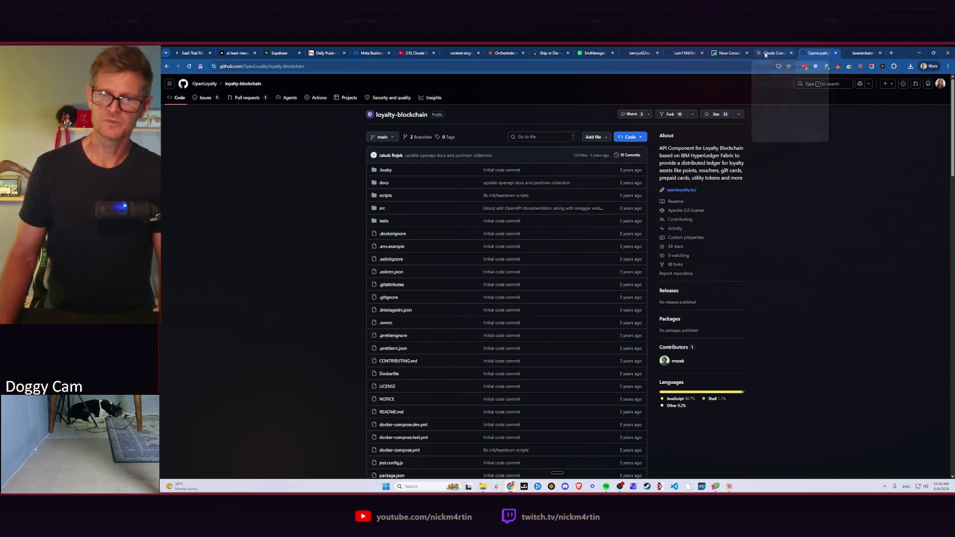
# After reading the loyalty-blockchain README, start switching windows with Alt+Tab
pyautogui.hotkey('alt', 'Tab')
# Bring the Claude Cowork window forward to read the partner-category naming suggestions
pyautogui.click(612, 216)
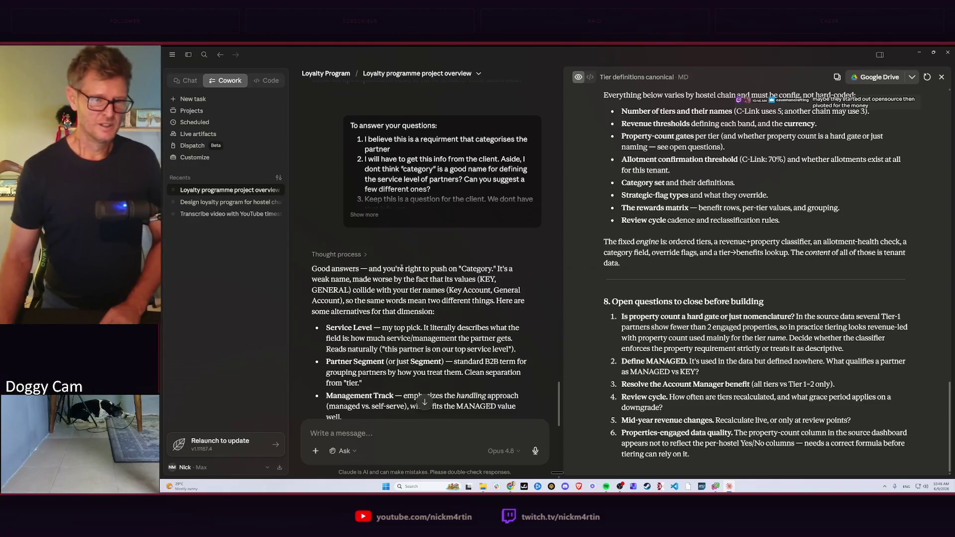
pyautogui.scroll(-2, 428, 299)
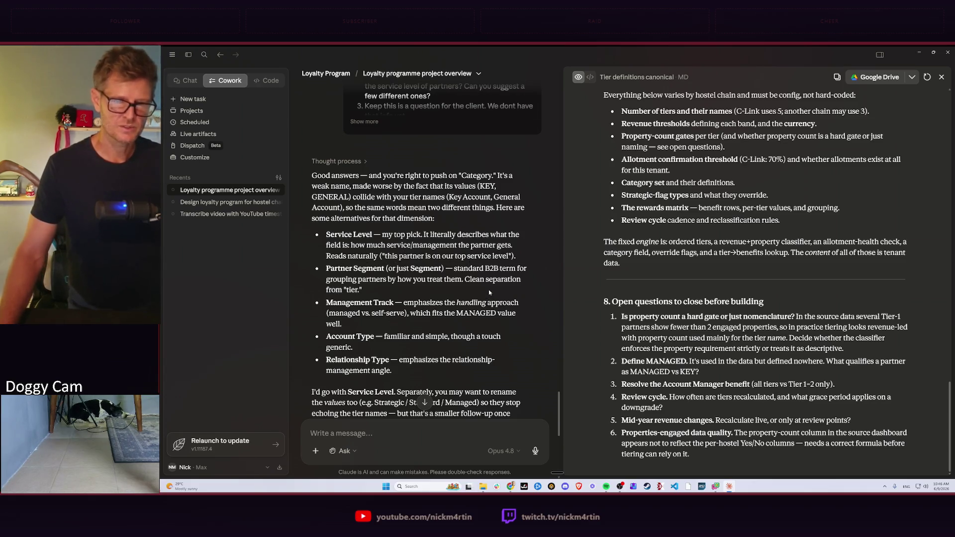
pyautogui.scroll(-1, 489, 299)
pyautogui.scroll(-1, 470, 296)
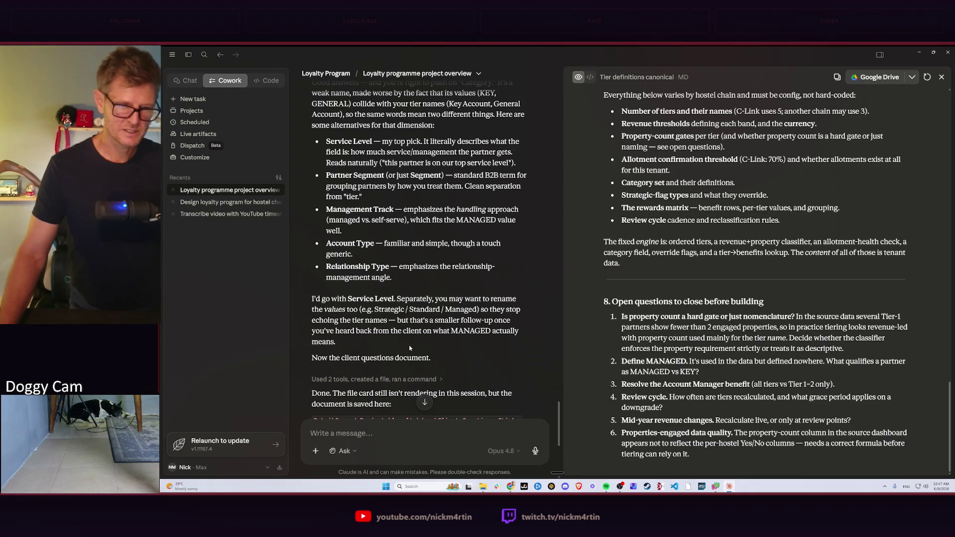
pyautogui.scroll(-5, 471, 332)
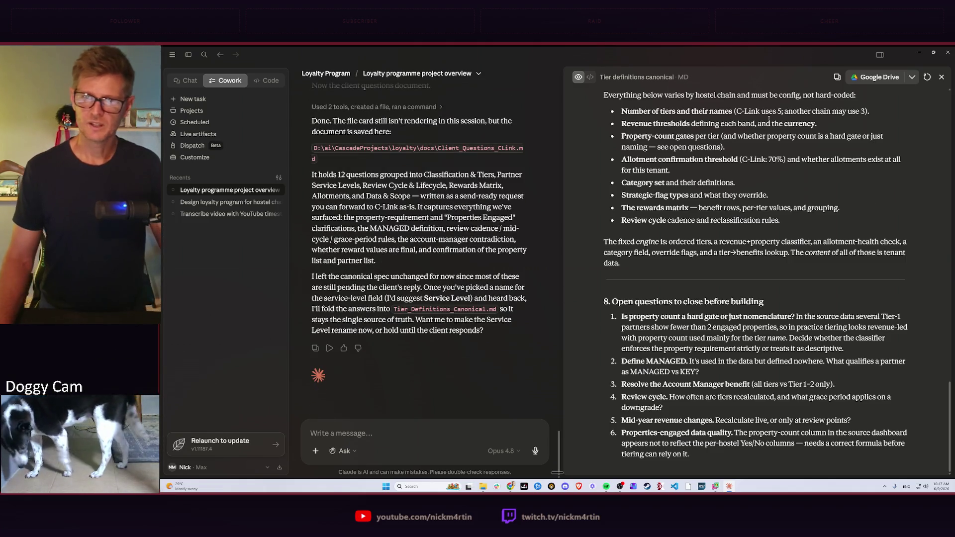
pyautogui.click(944, 77)
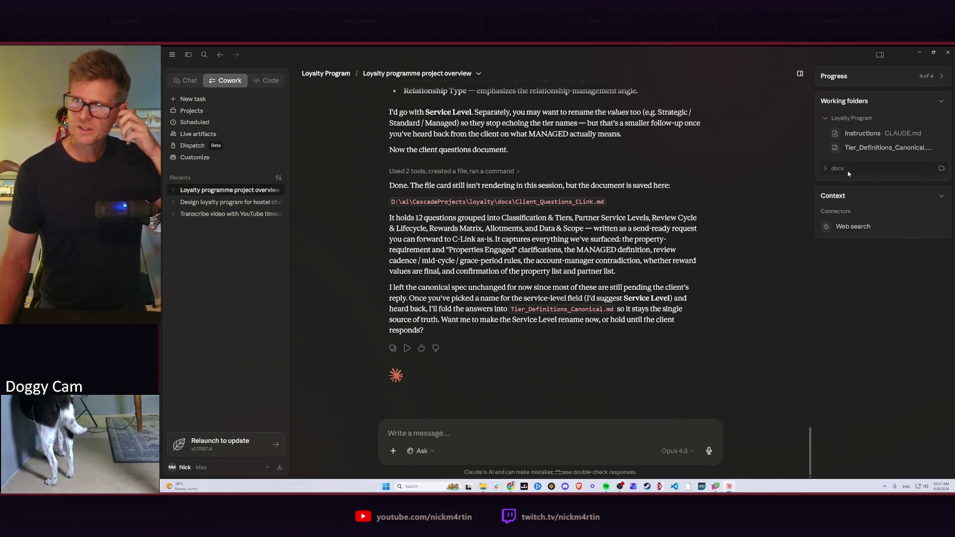
# Expand the docs working folder and preview Client_Questions_CLink.md
pyautogui.click(826, 169)
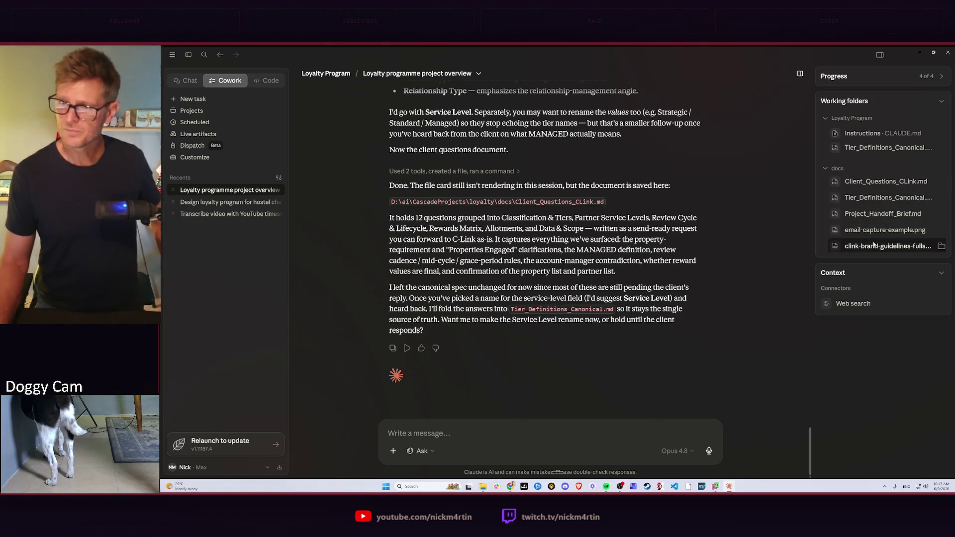
pyautogui.click(877, 181)
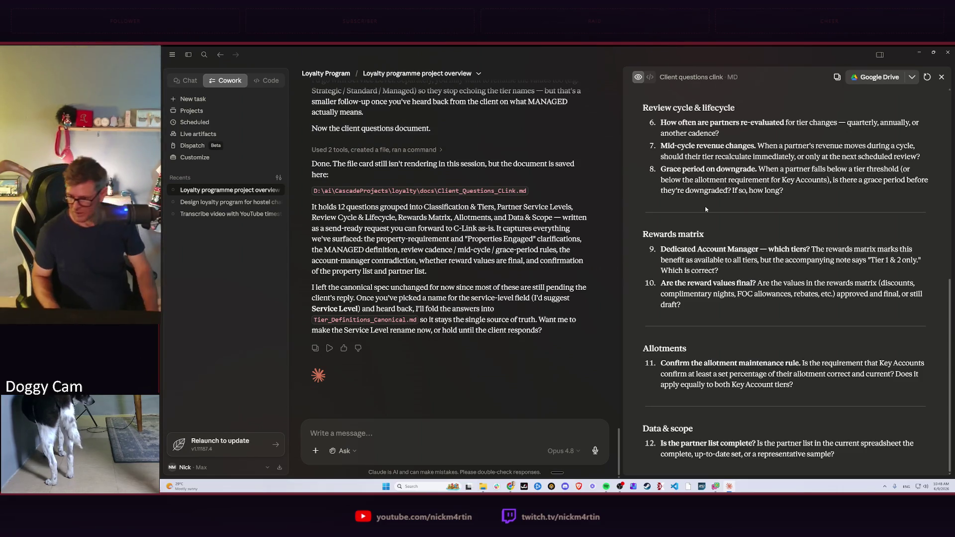
# Close the questions preview, bring Spotify forward briefly, then dismiss it
pyautogui.press('Escape')
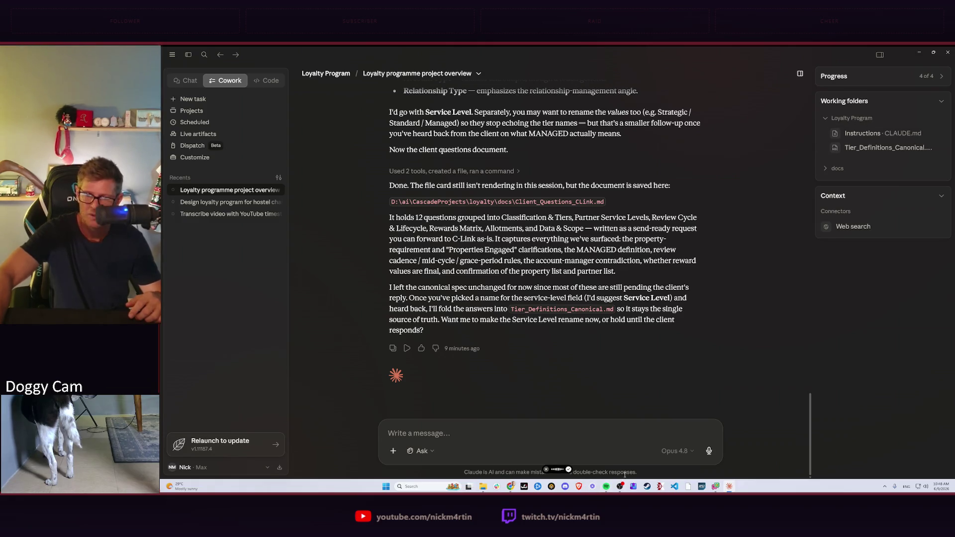
pyautogui.click(606, 486)
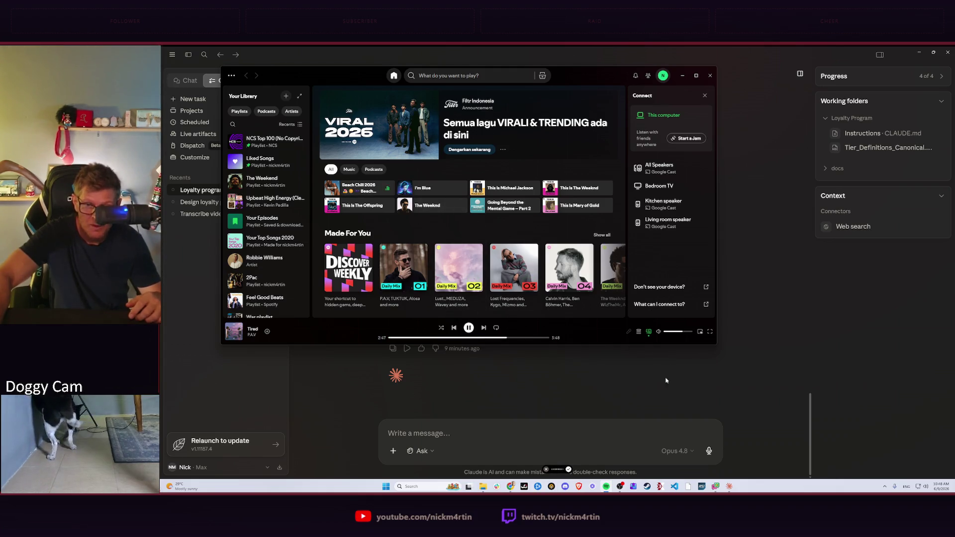
pyautogui.click(690, 390)
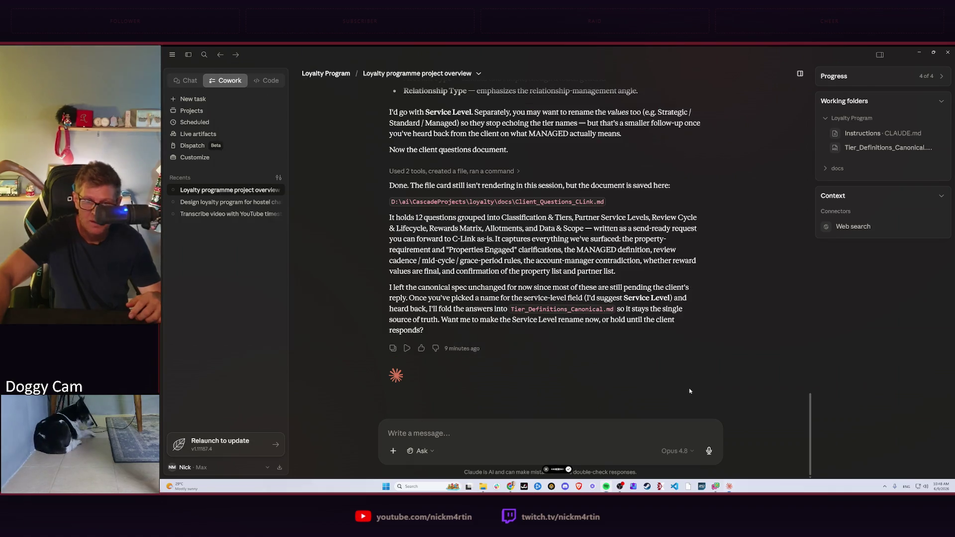
# Hide Spotify and cancel the running voice dictation from the tray overflow
pyautogui.click(886, 487)
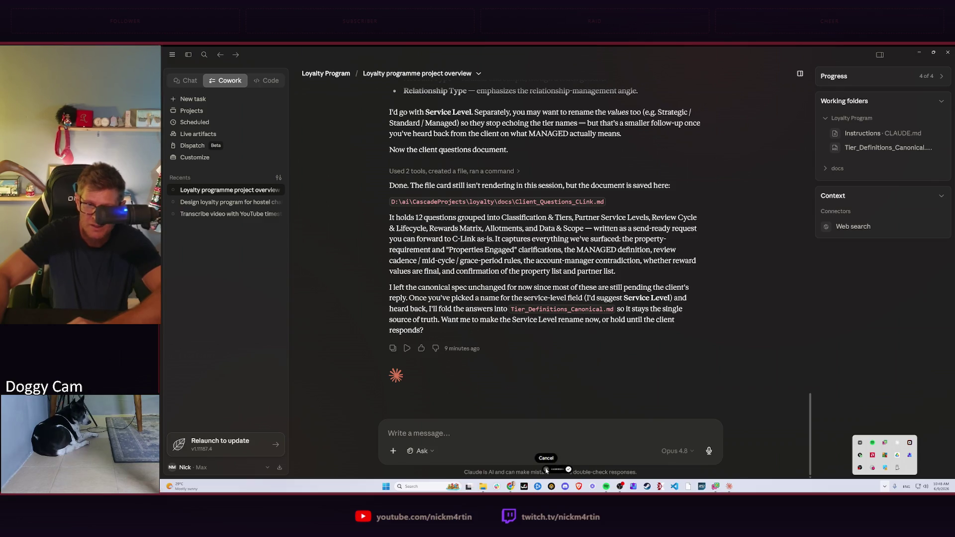
pyautogui.click(547, 470)
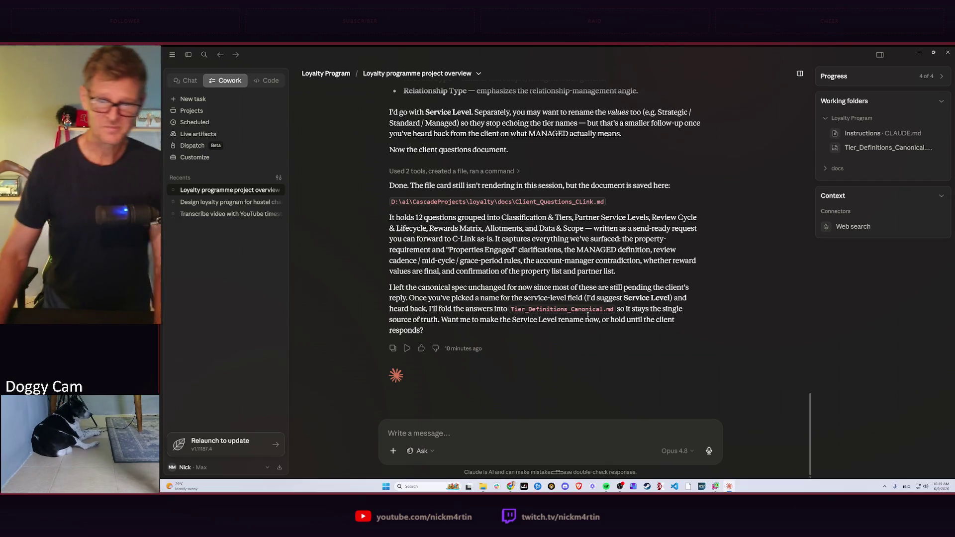
# Expand the docs working folder to list its five files in the sidebar
pyautogui.click(837, 171)
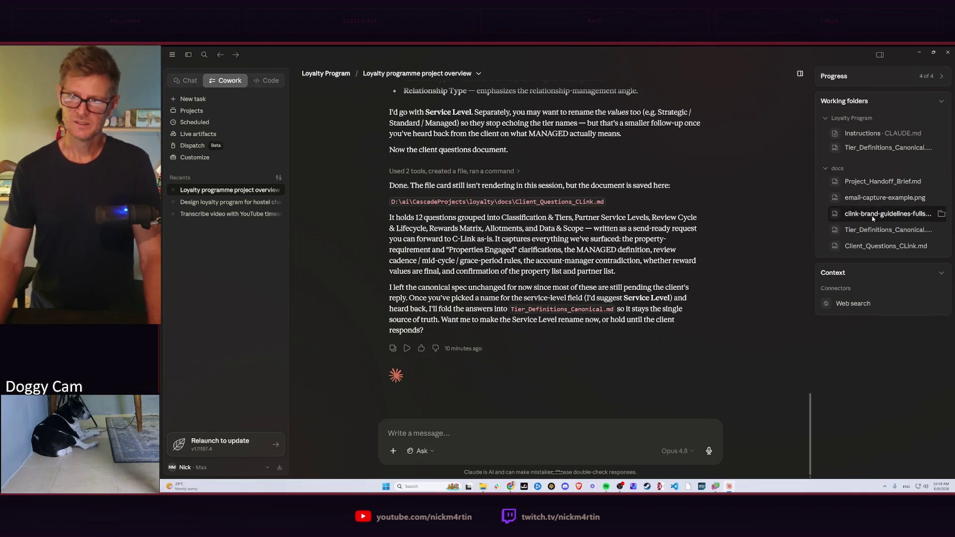
pyautogui.click(871, 246)
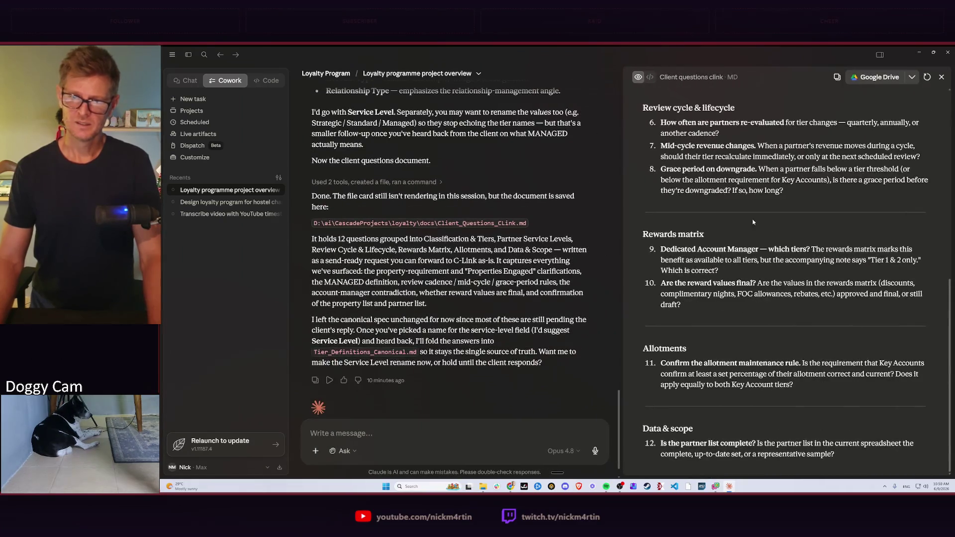
pyautogui.scroll(10, 755, 186)
pyautogui.scroll(2, 754, 186)
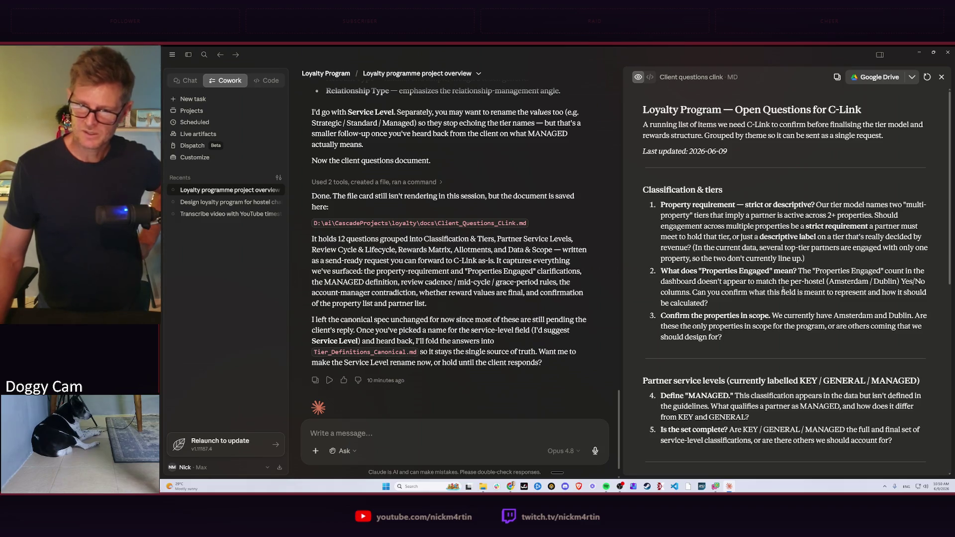
pyautogui.scroll(-2, 739, 342)
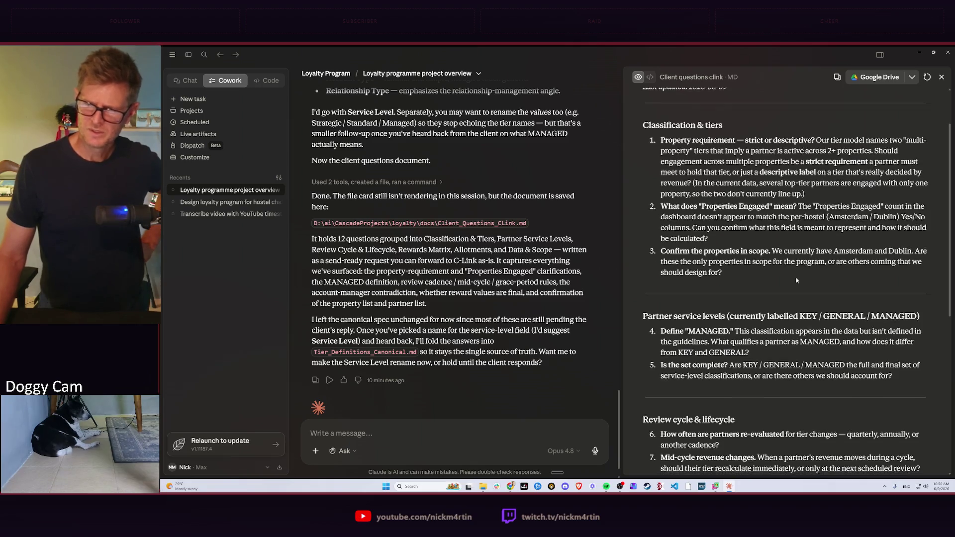
pyautogui.scroll(-4, 806, 265)
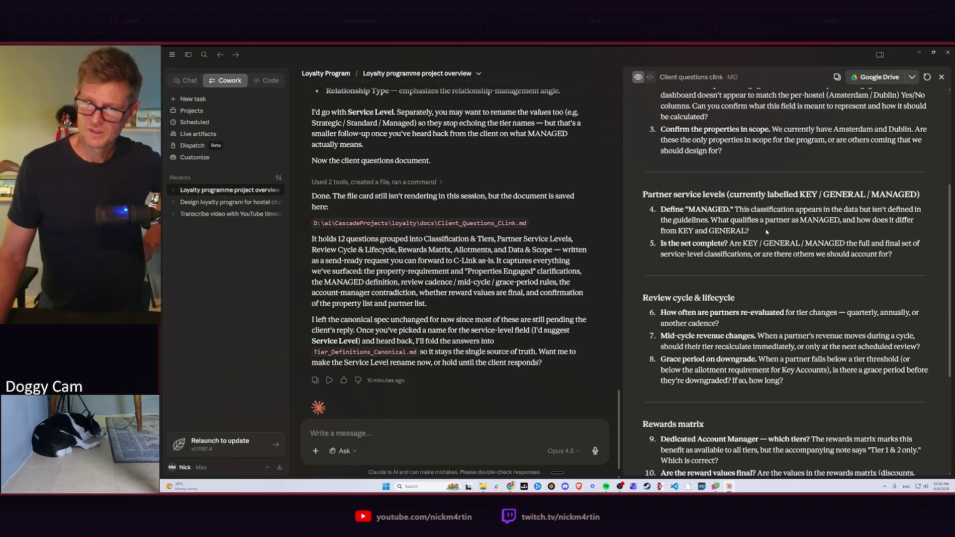
pyautogui.scroll(-1, 803, 231)
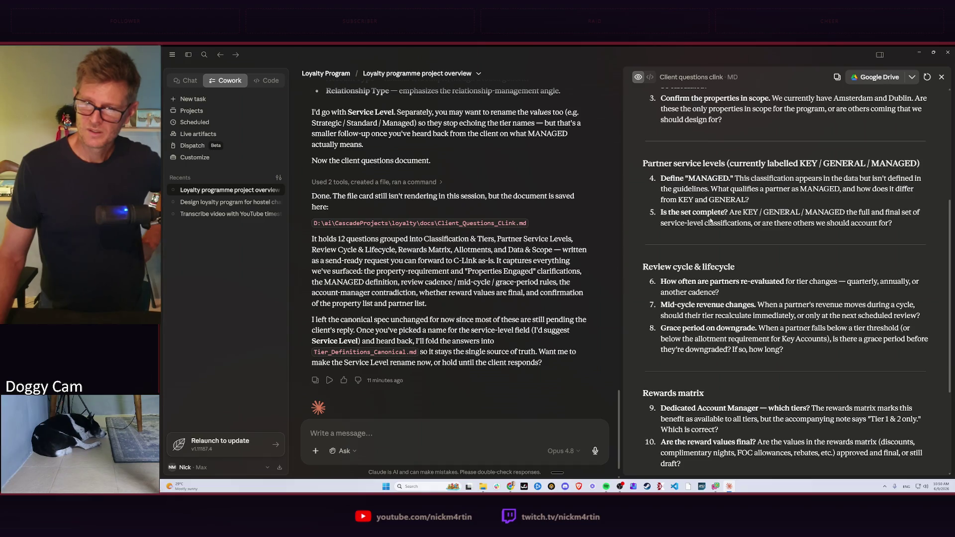
pyautogui.scroll(-1, 787, 216)
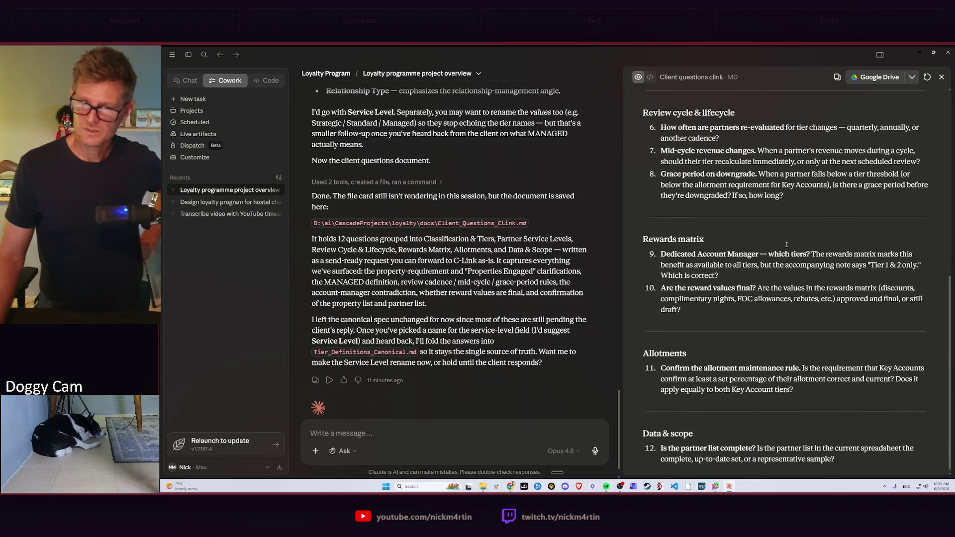
pyautogui.scroll(-2, 788, 238)
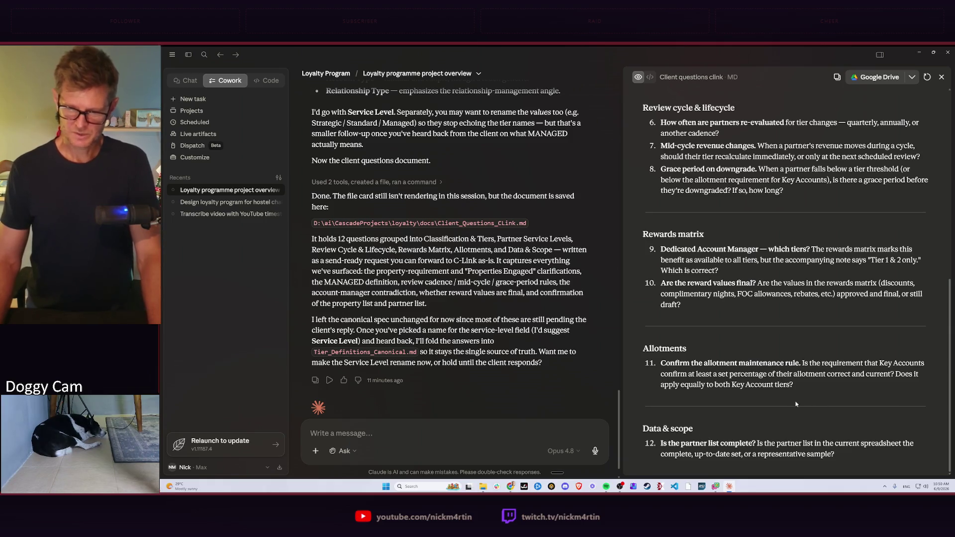
# Close the client questions document preview so the chat fills the window
pyautogui.click(943, 78)
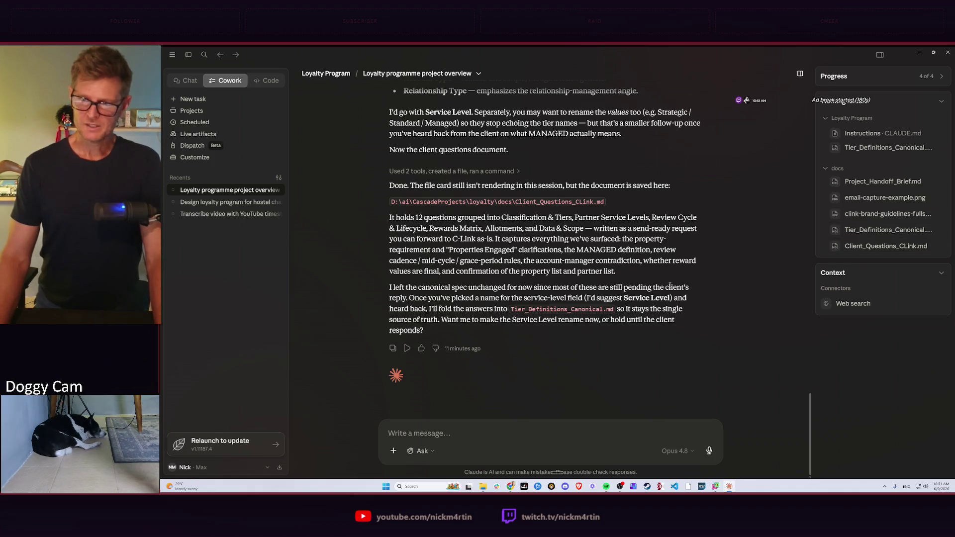
pyautogui.scroll(3, 640, 288)
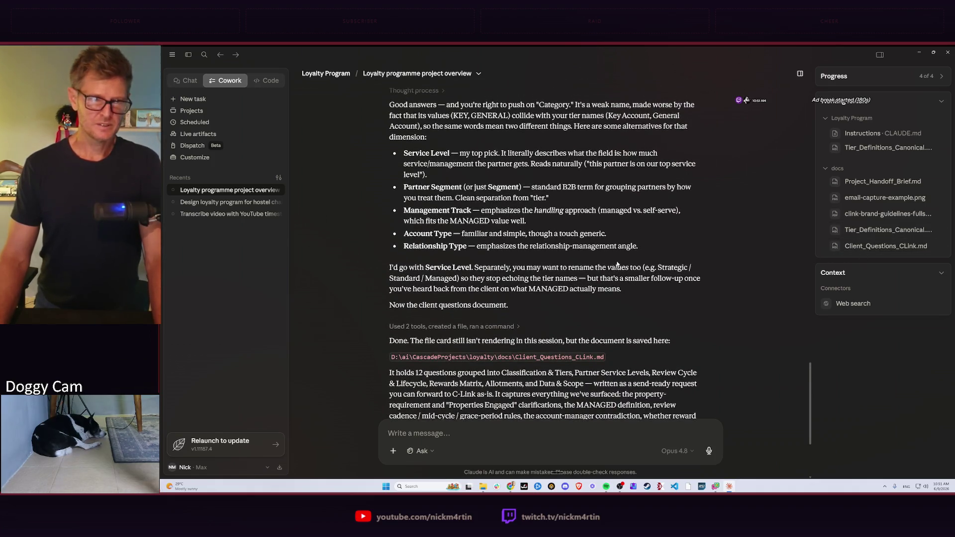
pyautogui.scroll(3, 619, 263)
pyautogui.scroll(-5, 626, 260)
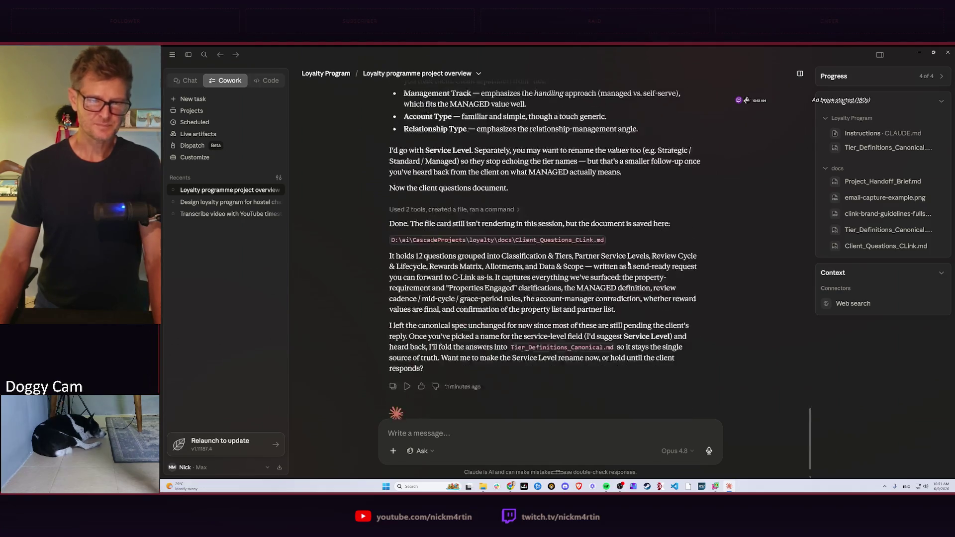
pyautogui.scroll(-1, 634, 272)
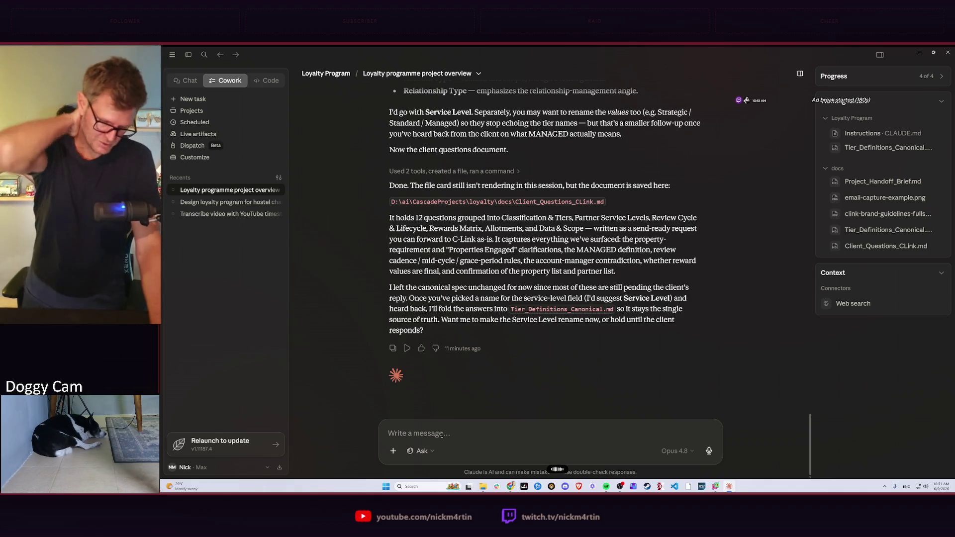
# Send Claude a question on how first-client agreements with C-Link, co-funding and discounts usually work
pyautogui.click(441, 433)
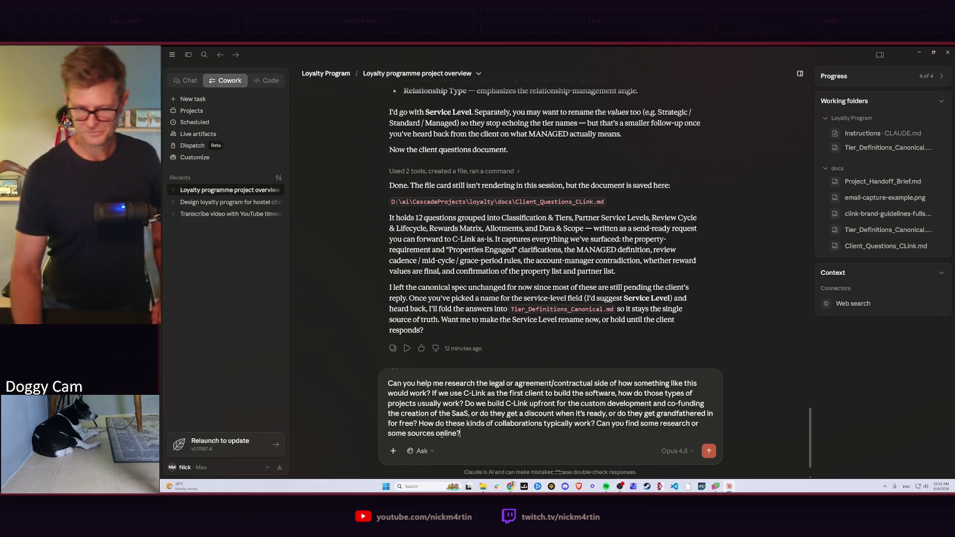
pyautogui.press('Return')
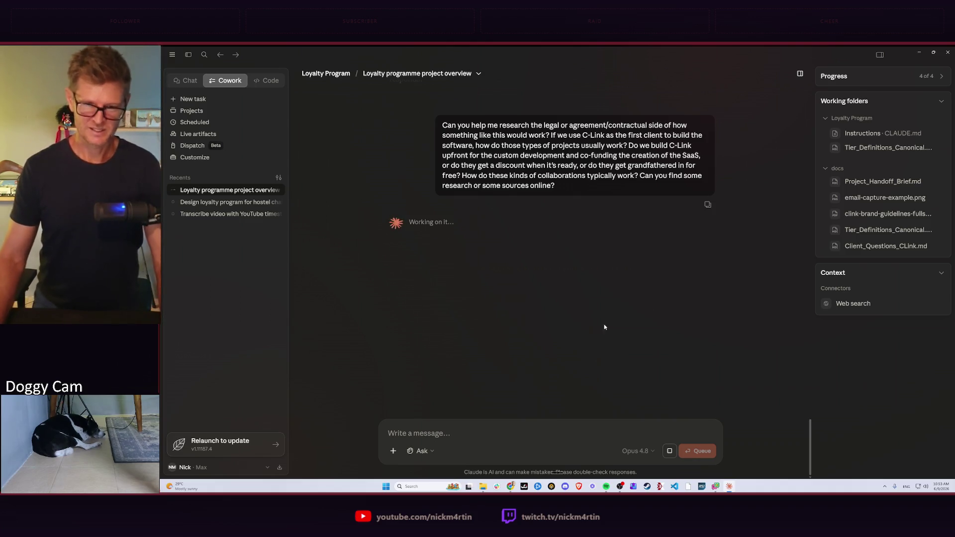
pyautogui.click(411, 487)
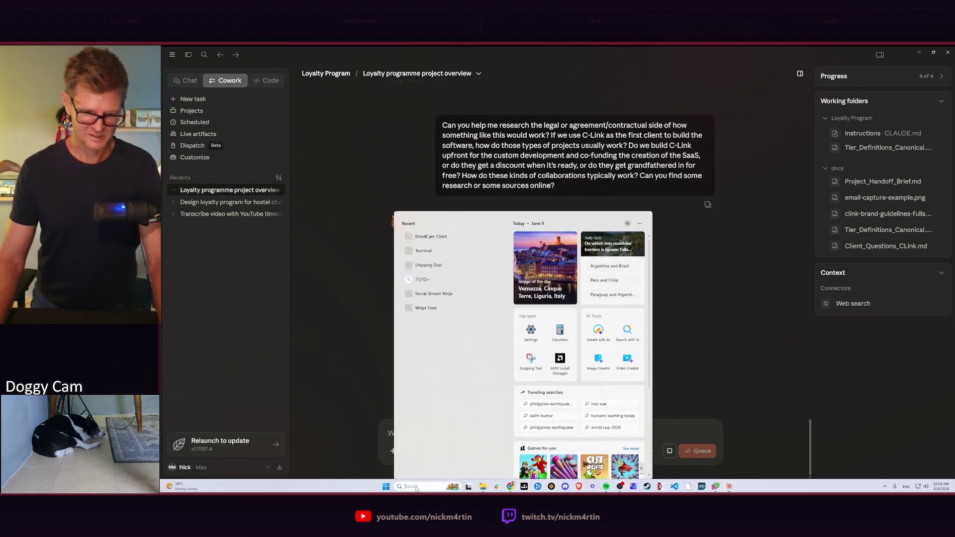
pyautogui.write('droi')
# Launch DroidCam Client and bring up the phone camera source's properties
pyautogui.press('Return')
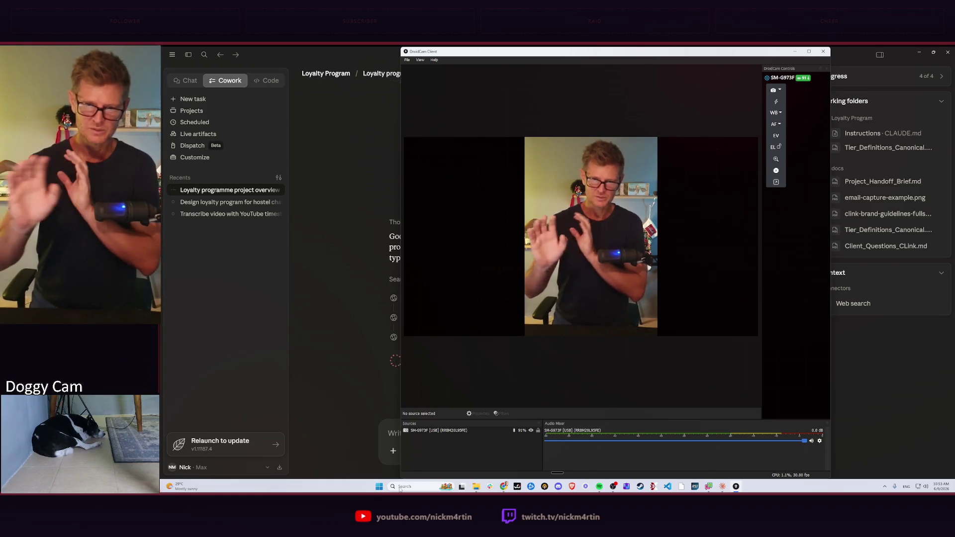
pyautogui.click(452, 432)
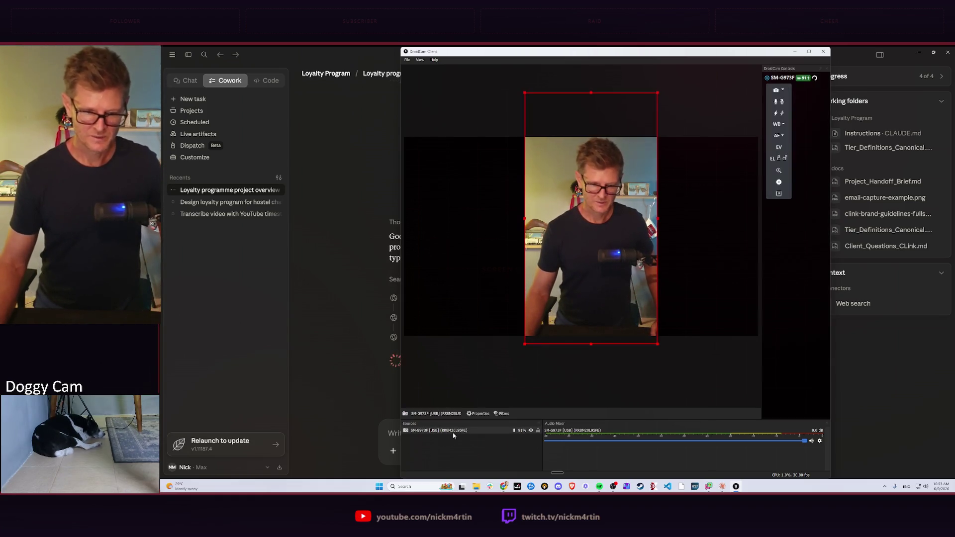
pyautogui.rightClick(453, 432)
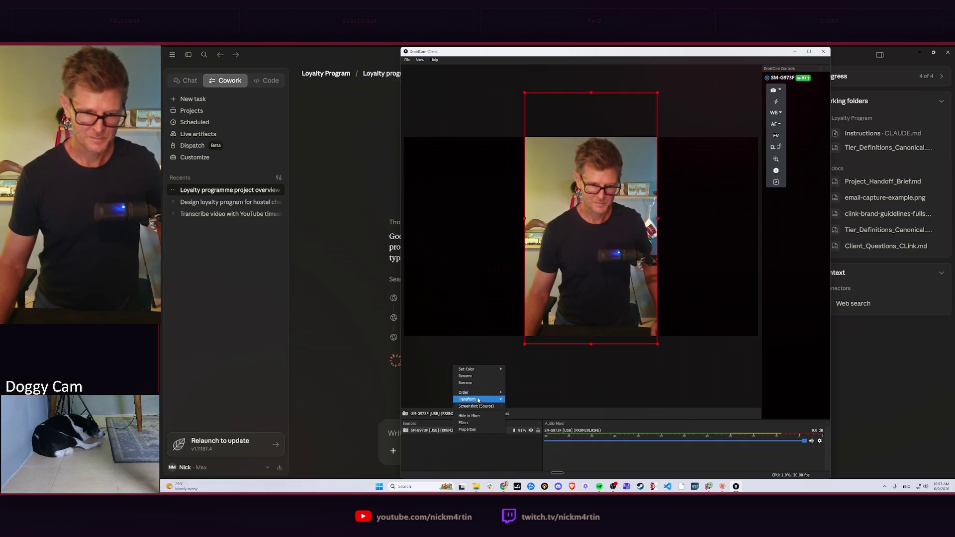
pyautogui.click(480, 429)
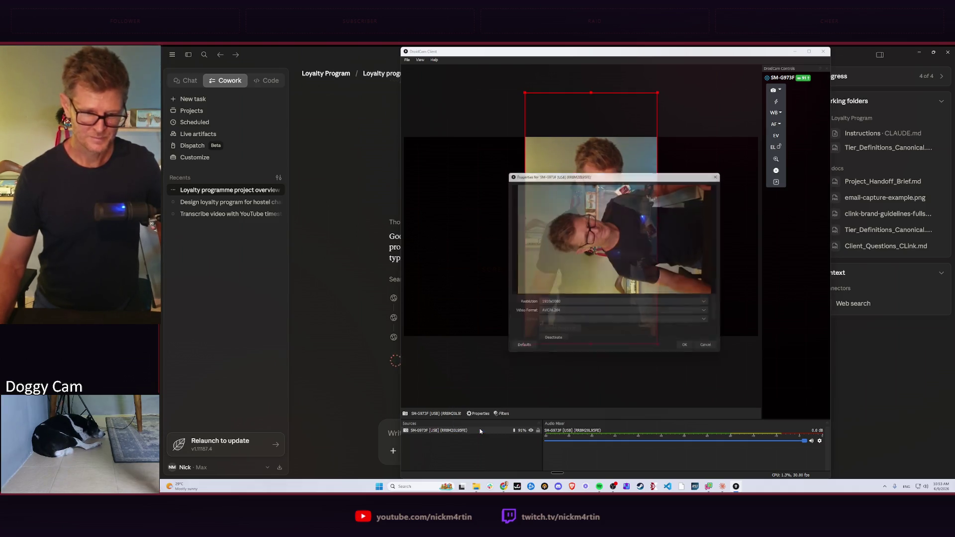
# Set the camera resolution to 1280x720, apply it and return to Claude
pyautogui.click(566, 304)
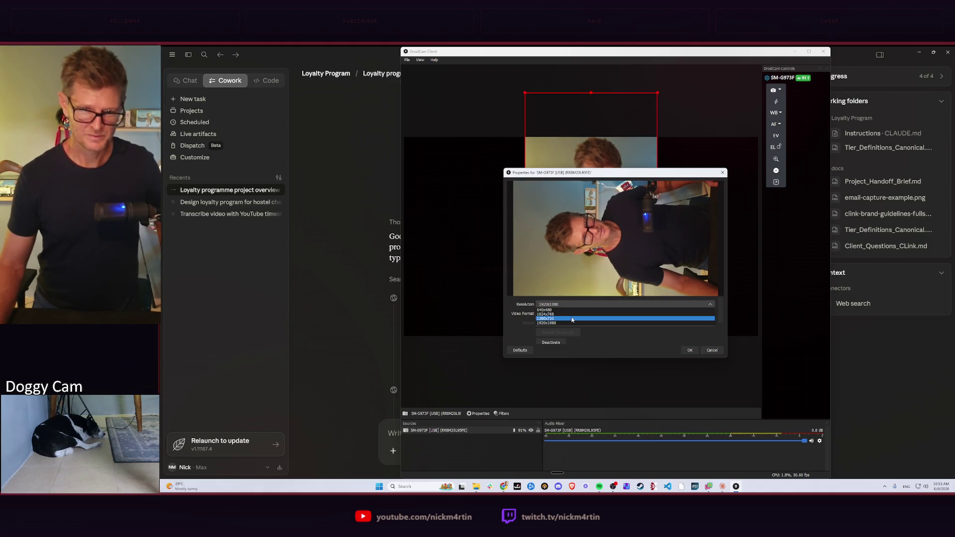
pyautogui.click(571, 319)
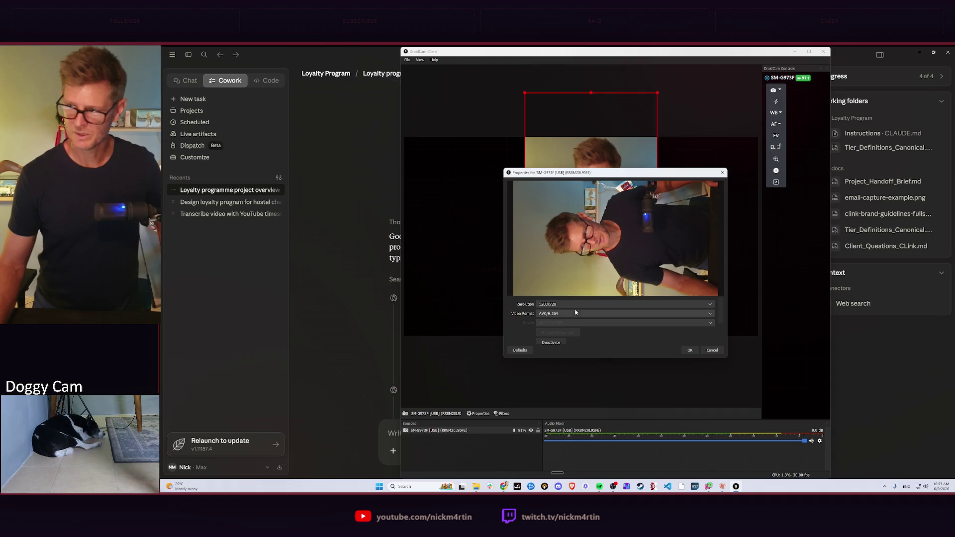
pyautogui.click(691, 351)
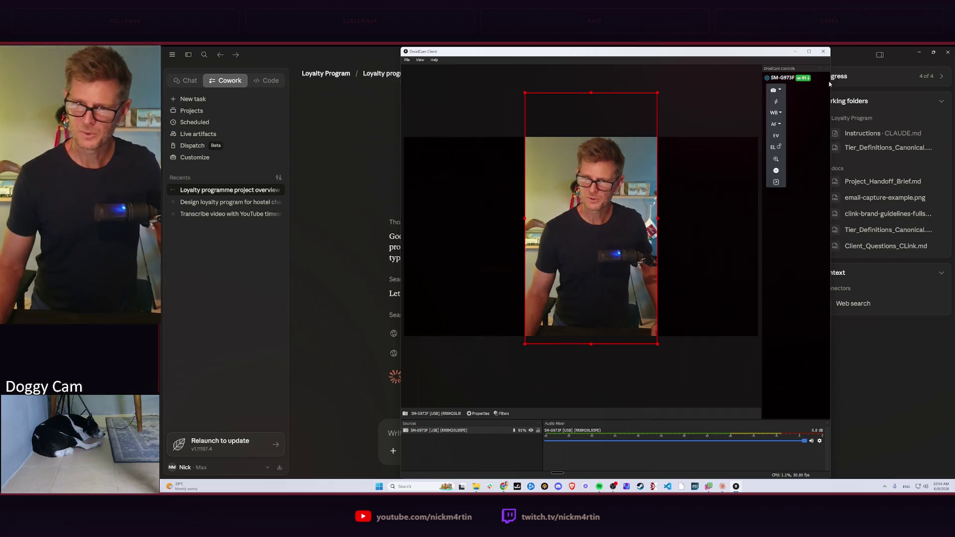
pyautogui.click(824, 52)
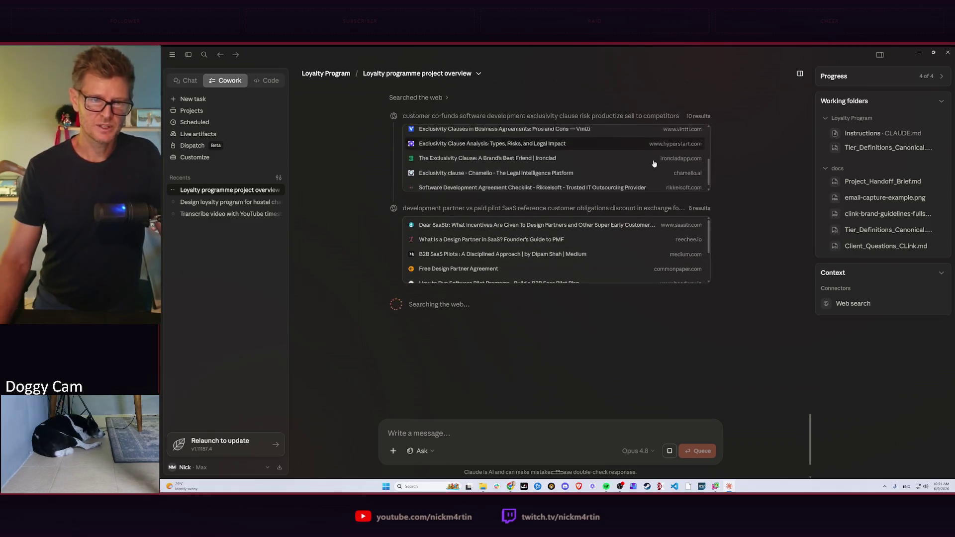
pyautogui.scroll(2, 363, 212)
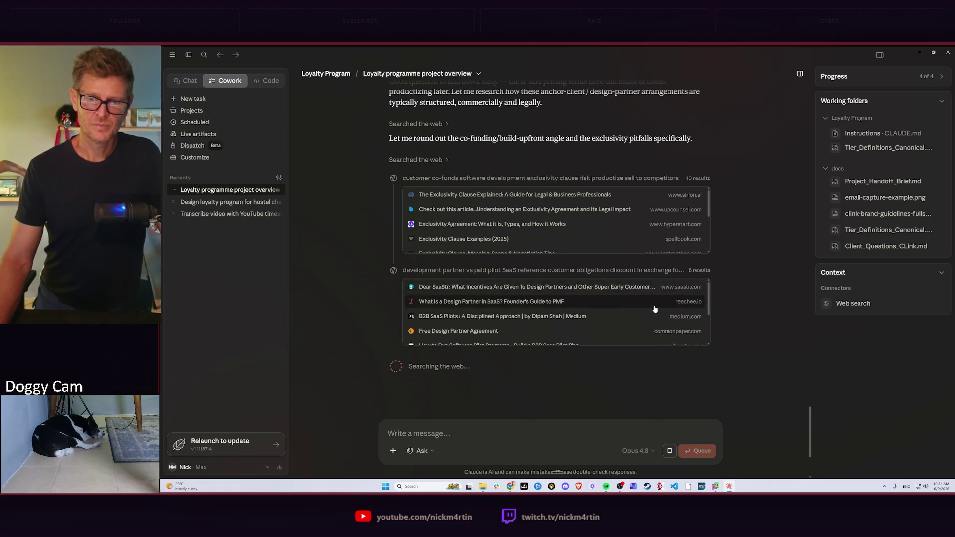
pyautogui.scroll(-3, 577, 312)
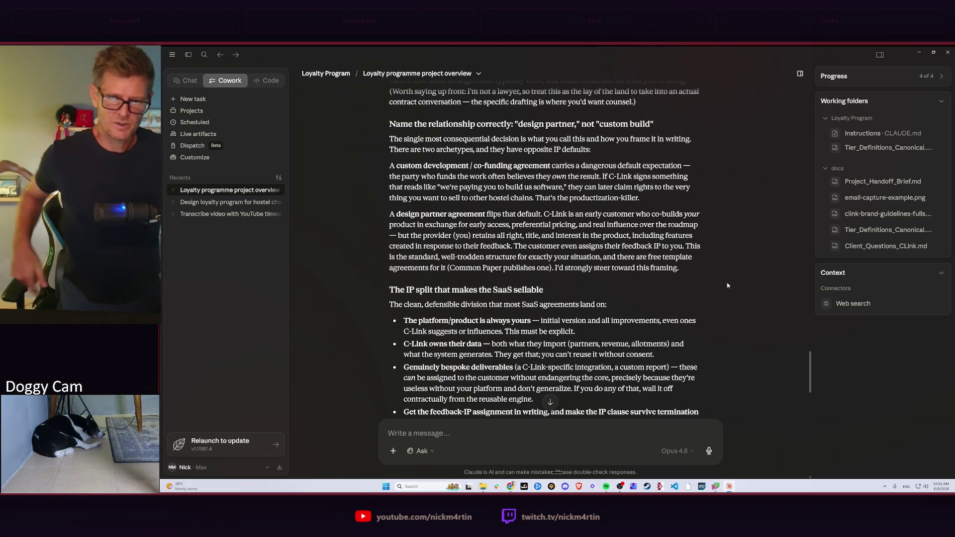
pyautogui.scroll(-2, 662, 290)
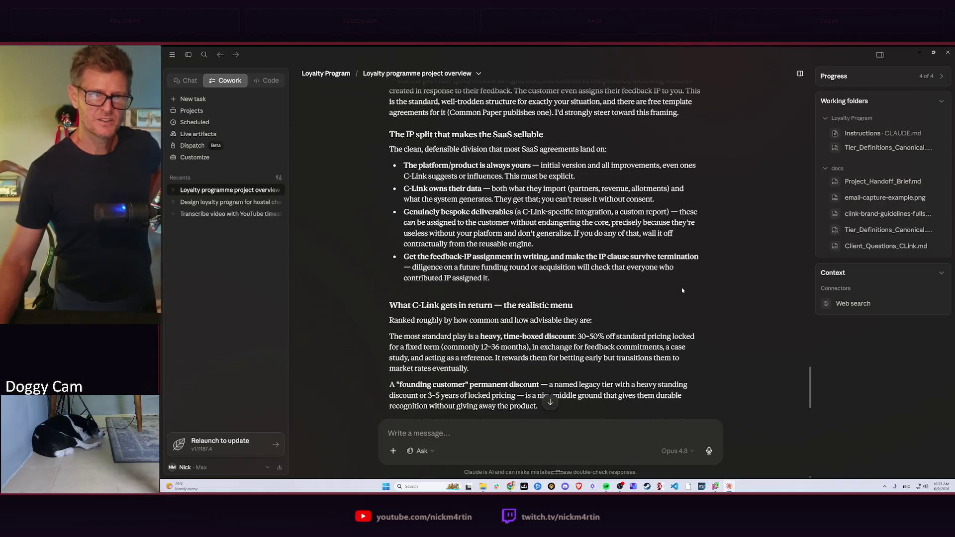